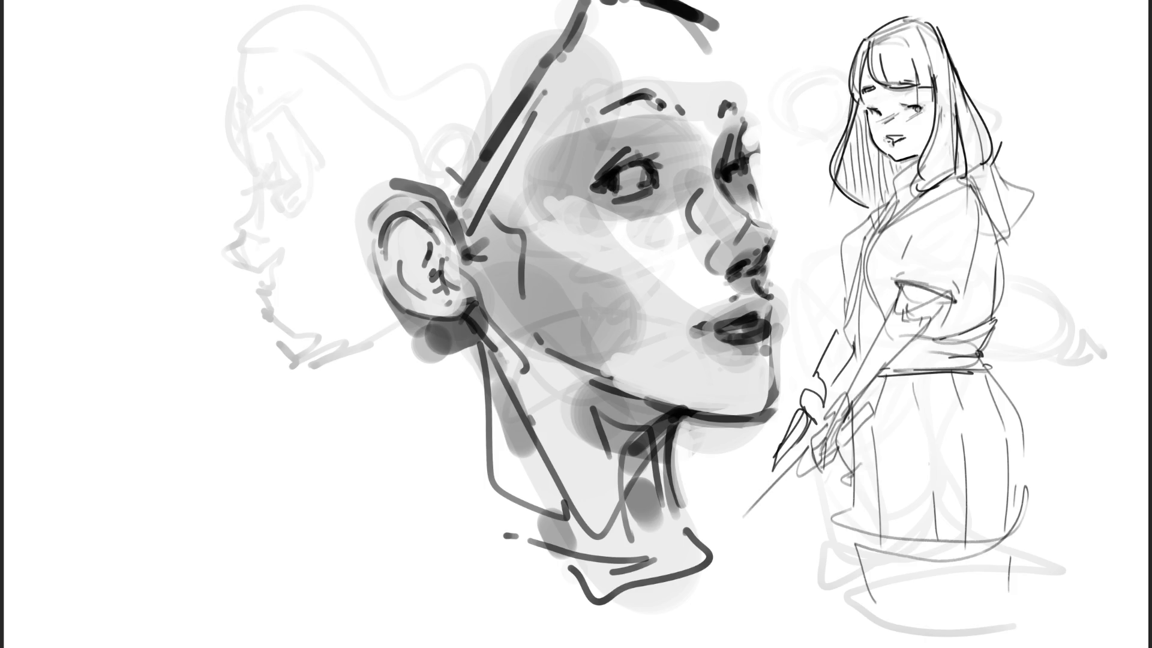
Ink the standing girl's skirt edges and hem, then the legs below it.
mouse_move(987, 366)
mouse_down()
mouse_move(1021, 399)
mouse_move(1026, 543)
mouse_up()
drag(1023, 504, 1026, 535)
mouse_move(852, 416)
mouse_down()
mouse_move(841, 537)
mouse_move(1025, 543)
mouse_up()
drag(861, 535, 894, 623)
drag(900, 624, 922, 622)
drag(950, 544, 956, 629)
drag(1009, 545, 1001, 626)
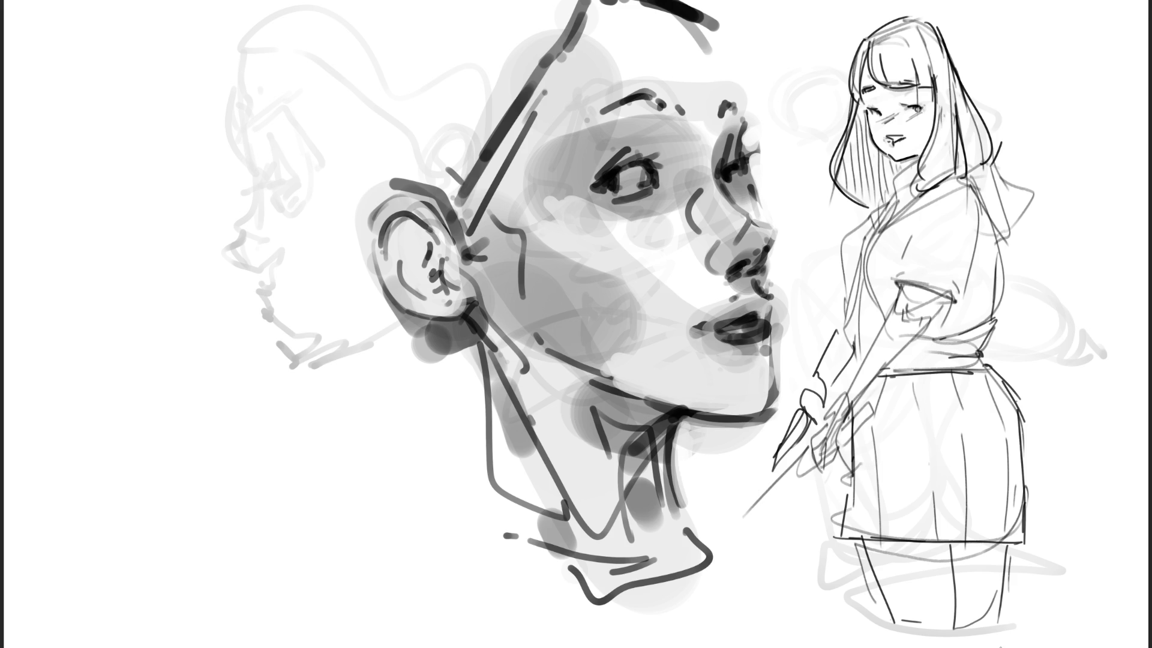
Add a long hair strand down her right side, redraw the open mouth, and mirror the canvas.
mouse_move(946, 22)
mouse_down()
mouse_move(1004, 153)
mouse_move(988, 165)
mouse_up()
drag(896, 141, 900, 152)
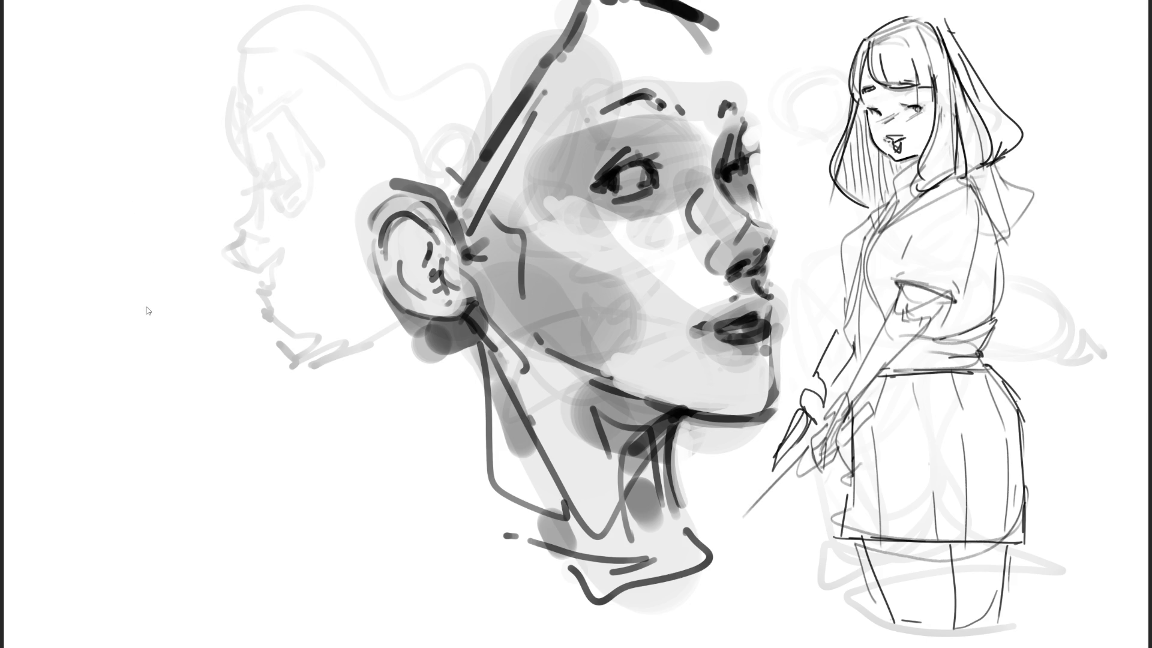
key(m)
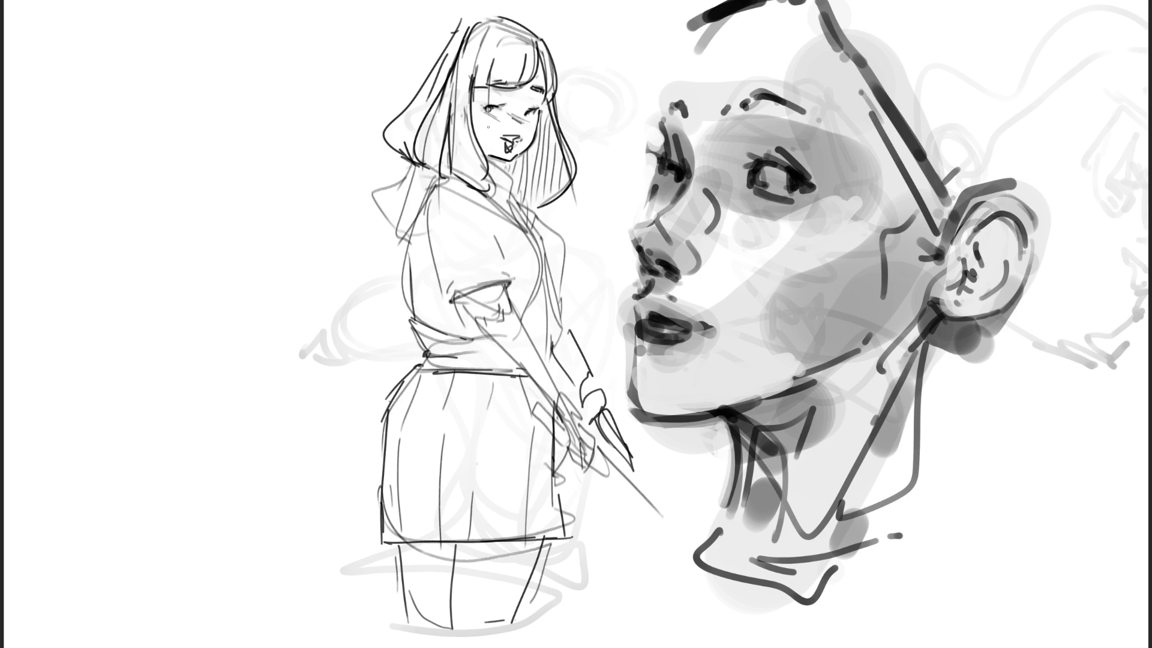
Free-transform the whole drawing layer to shift it left with a slight tilt.
key(ctrl+t)
drag(876, 180, 607, 178)
key(Return)
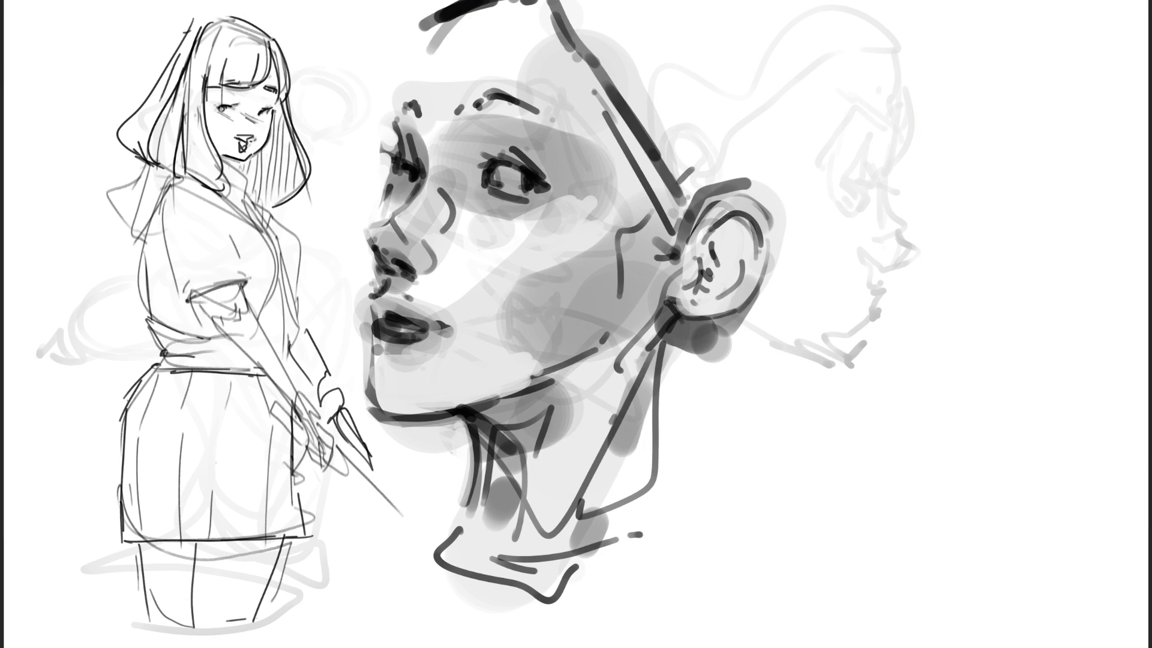
Fade the shaded face with a big eraser stroke and begin a leg sketch at upper right.
mouse_move(546, 154)
mouse_down()
mouse_move(507, 219)
mouse_move(674, 429)
mouse_move(888, 142)
mouse_move(571, 128)
mouse_move(548, 180)
mouse_move(746, 380)
mouse_up()
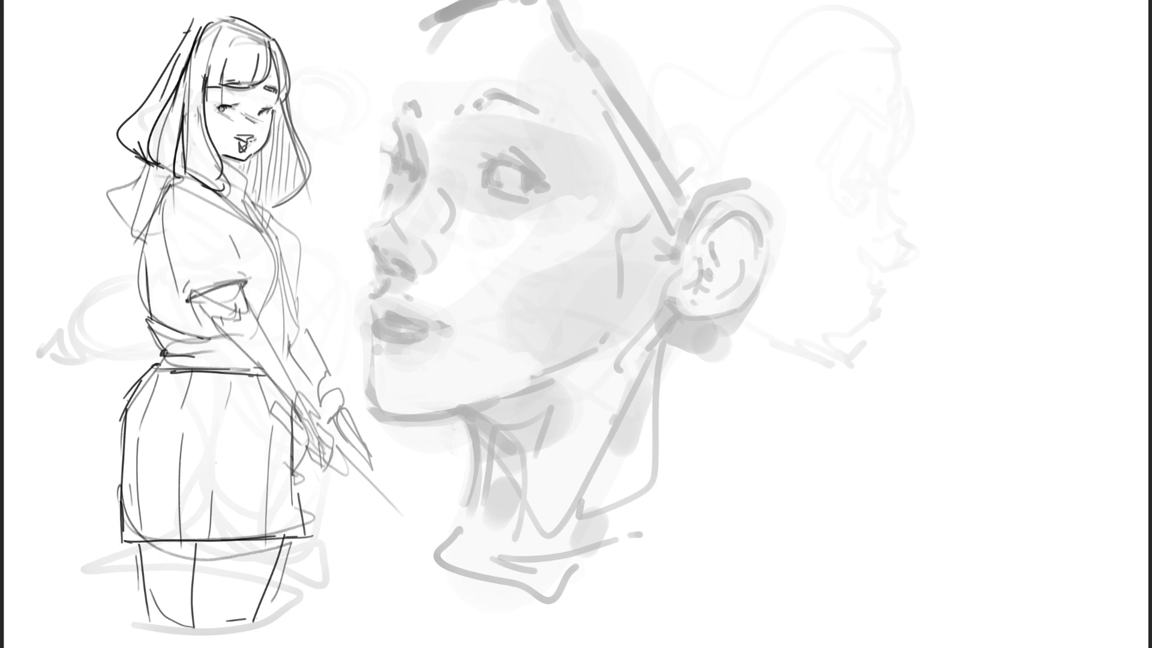
mouse_move(797, 116)
mouse_down()
mouse_move(810, 171)
mouse_move(815, 60)
mouse_move(868, 187)
mouse_move(810, 171)
mouse_move(836, 237)
mouse_move(866, 208)
mouse_move(863, 264)
mouse_up()
Draw the leg study down through the calf, ankle, heel and foot.
mouse_move(867, 217)
mouse_down()
mouse_move(868, 186)
mouse_move(860, 425)
mouse_move(879, 309)
mouse_move(854, 480)
mouse_up()
drag(875, 396, 873, 444)
drag(871, 450, 878, 480)
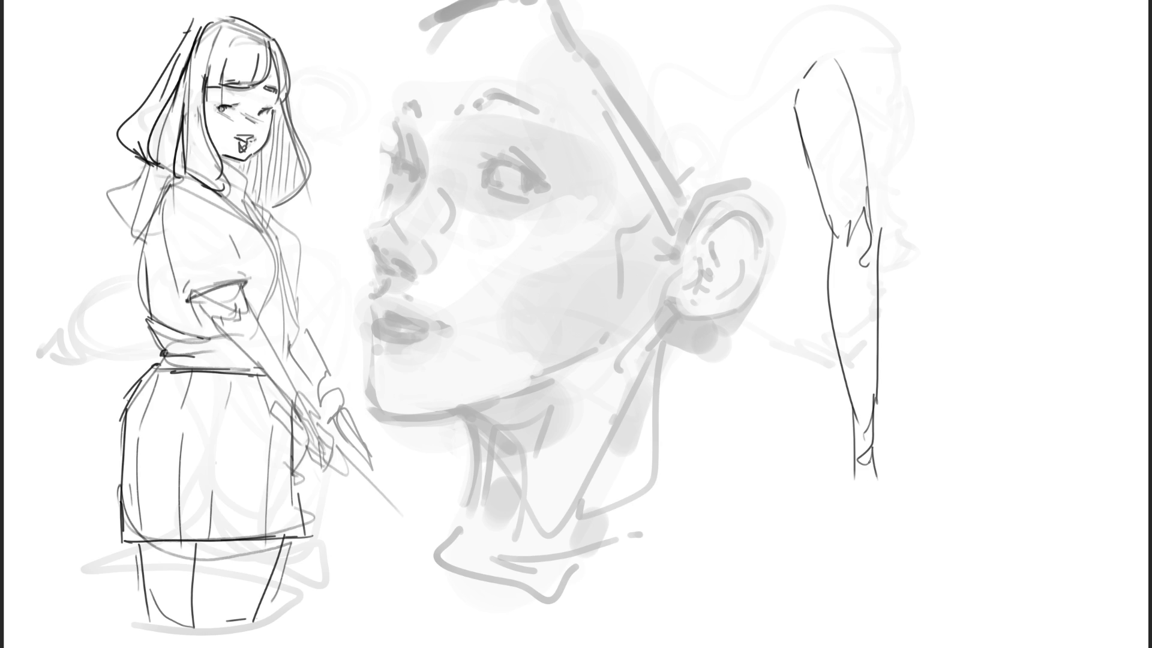
drag(872, 423, 888, 492)
drag(851, 436, 853, 510)
mouse_move(872, 456)
mouse_down()
mouse_move(857, 504)
mouse_move(883, 515)
mouse_up()
drag(851, 481, 866, 544)
mouse_move(866, 539)
mouse_down()
mouse_move(882, 530)
mouse_move(887, 550)
mouse_move(914, 542)
mouse_move(907, 536)
mouse_up()
mouse_move(884, 481)
mouse_down()
mouse_move(901, 543)
mouse_move(896, 534)
mouse_up()
drag(881, 463, 915, 537)
drag(897, 491, 908, 517)
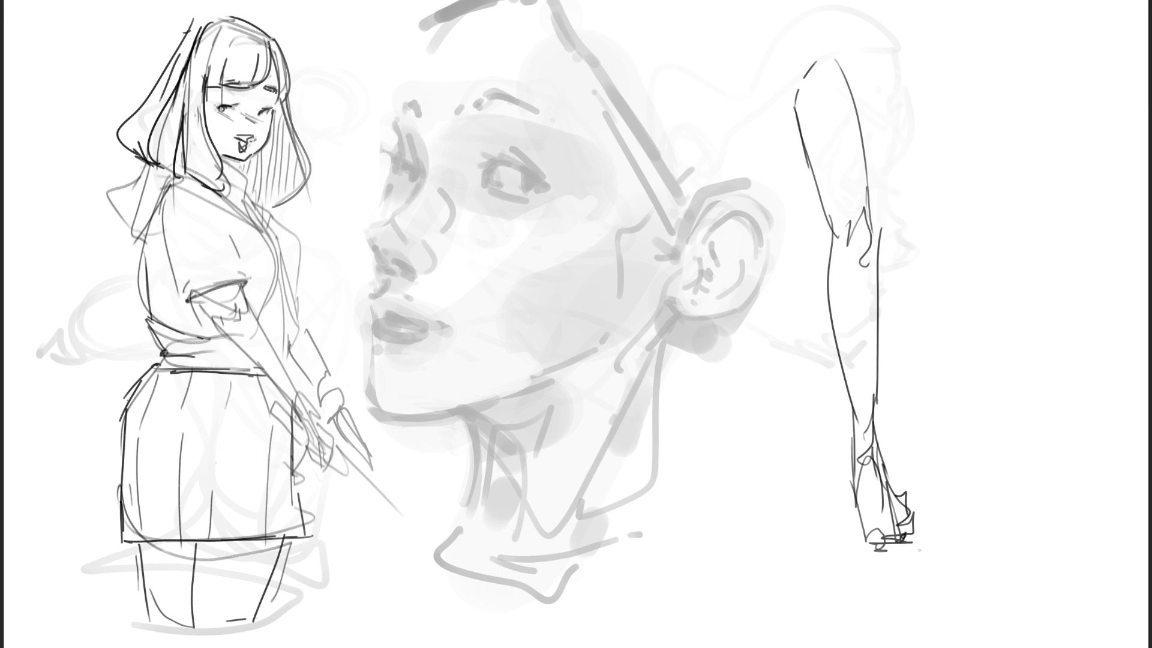
Sketch a sleeve with cuff, the arm below it, and a hand with fingers at the far right.
mouse_move(977, 251)
mouse_down()
mouse_move(974, 289)
mouse_move(1016, 231)
mouse_move(1013, 259)
mouse_move(1005, 226)
mouse_move(985, 223)
mouse_move(994, 225)
mouse_up()
drag(992, 171, 994, 229)
drag(955, 193, 985, 232)
mouse_move(1001, 183)
mouse_down()
mouse_move(1003, 237)
mouse_move(955, 268)
mouse_move(970, 353)
mouse_up()
mouse_move(975, 287)
mouse_down()
mouse_move(984, 330)
mouse_move(1000, 339)
mouse_up()
mouse_move(1011, 260)
mouse_down()
mouse_move(1025, 357)
mouse_move(1007, 378)
mouse_up()
mouse_move(959, 324)
mouse_down()
mouse_move(966, 367)
mouse_move(991, 373)
mouse_move(963, 397)
mouse_move(997, 403)
mouse_up()
drag(1023, 358, 1023, 388)
mouse_move(986, 356)
mouse_down()
mouse_move(1008, 401)
mouse_move(984, 427)
mouse_move(982, 395)
mouse_up()
drag(982, 370, 984, 420)
drag(1008, 396, 983, 431)
drag(967, 425, 1000, 425)
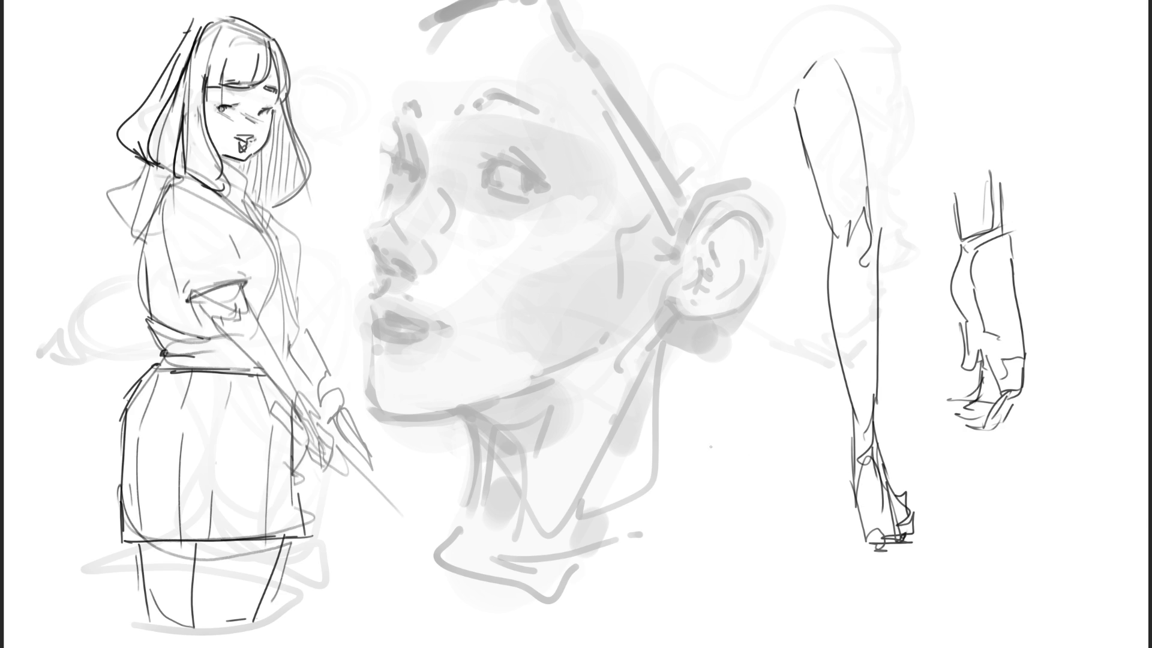
Sketch a second small hand with fingers and forearm, then lasso all the studies.
drag(703, 463, 723, 510)
mouse_move(706, 461)
mouse_down()
mouse_move(716, 450)
mouse_move(767, 474)
mouse_move(733, 522)
mouse_up()
mouse_move(783, 463)
mouse_down()
mouse_move(768, 515)
mouse_move(798, 441)
mouse_move(718, 420)
mouse_move(701, 474)
mouse_move(723, 422)
mouse_up()
mouse_move(718, 424)
mouse_down()
mouse_move(717, 394)
mouse_move(726, 439)
mouse_up()
mouse_move(705, 391)
mouse_down()
mouse_move(720, 427)
mouse_move(705, 478)
mouse_up()
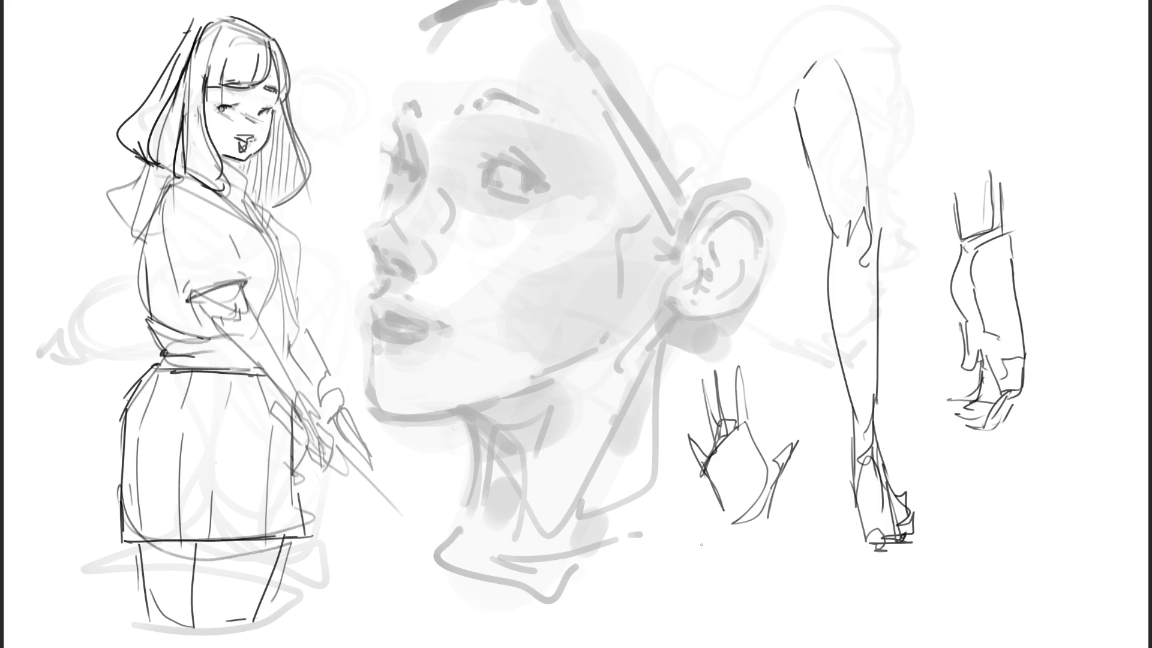
mouse_move(779, 479)
mouse_down()
mouse_move(736, 527)
mouse_move(748, 547)
mouse_move(728, 542)
mouse_move(742, 600)
mouse_up()
drag(733, 536, 720, 587)
drag(721, 592, 748, 578)
mouse_move(728, 534)
mouse_down()
mouse_move(698, 607)
mouse_move(714, 636)
mouse_up()
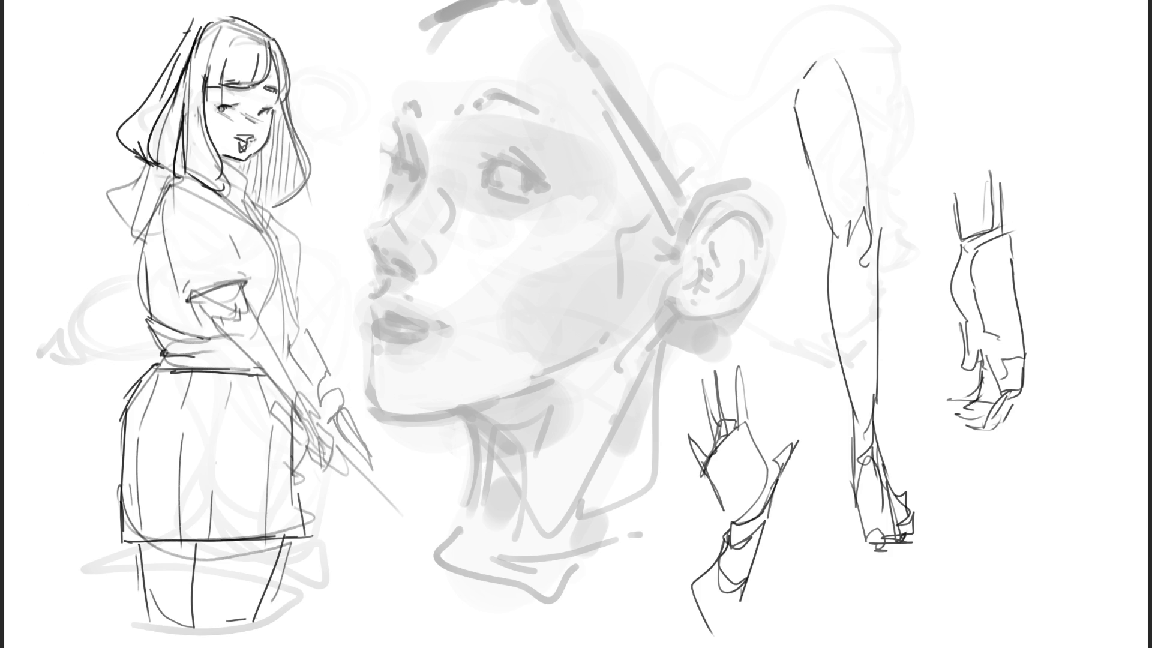
mouse_move(1042, 213)
mouse_down()
mouse_move(1035, 160)
mouse_move(792, 34)
mouse_move(802, 273)
mouse_move(690, 369)
mouse_move(657, 647)
mouse_move(1146, 486)
mouse_up()
Delete the selected leg and hand studies and erase the face sketch lighter.
key(Delete)
key(ctrl+d)
key(e)
mouse_move(874, 311)
mouse_down()
mouse_move(529, 322)
mouse_move(941, 487)
mouse_up()
key(b)
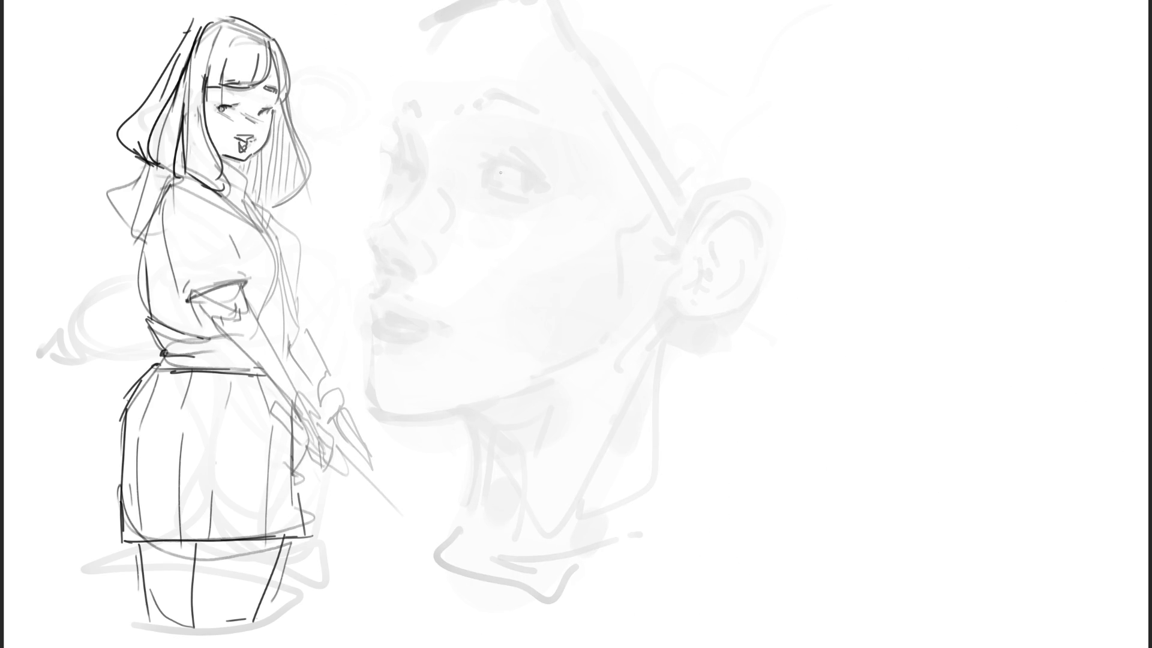
Redraw the eye's upper and lower lids and crease, then the eyebrows.
mouse_move(521, 186)
mouse_down()
mouse_move(525, 174)
mouse_move(548, 189)
mouse_move(539, 187)
mouse_up()
drag(498, 162, 534, 179)
mouse_move(525, 189)
mouse_down()
mouse_move(544, 186)
mouse_move(496, 185)
mouse_move(479, 165)
mouse_up()
mouse_move(480, 187)
mouse_down()
mouse_move(512, 193)
mouse_move(486, 209)
mouse_move(549, 196)
mouse_up()
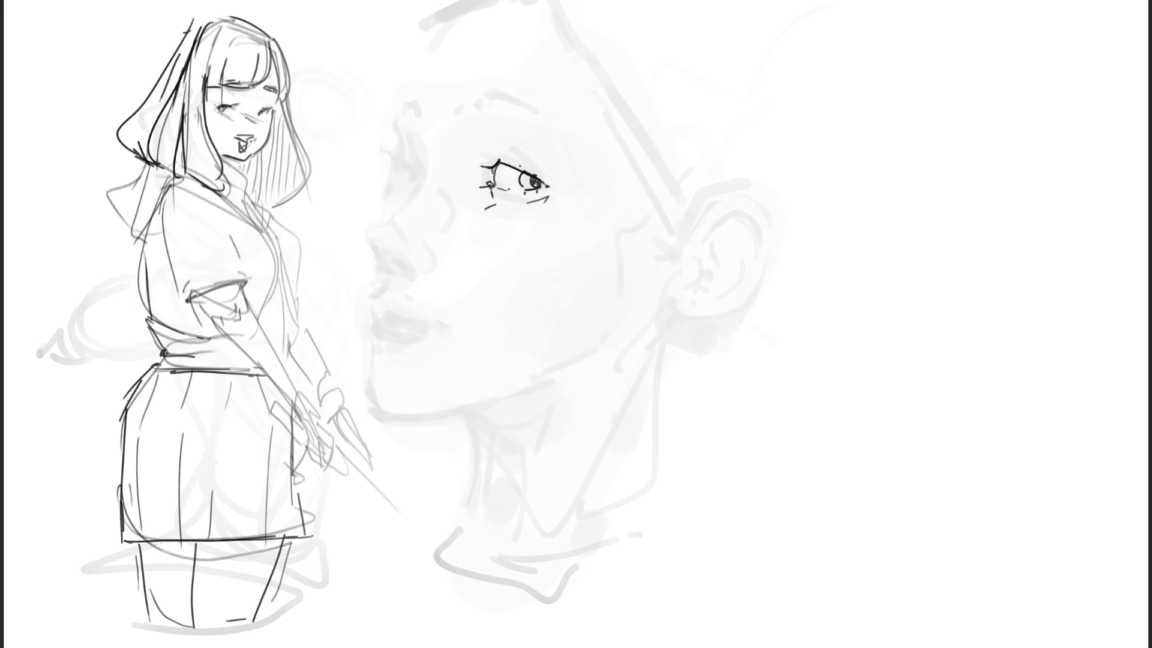
drag(504, 157, 538, 170)
mouse_move(466, 96)
mouse_down()
mouse_move(474, 108)
mouse_move(495, 87)
mouse_move(538, 113)
mouse_up()
drag(481, 106, 542, 113)
drag(513, 93, 565, 117)
mouse_move(411, 104)
mouse_down()
mouse_move(399, 123)
mouse_move(413, 119)
mouse_move(430, 173)
mouse_up()
Draw the nose bridge, cheek lines, nostril and lips.
mouse_move(418, 131)
mouse_down()
mouse_move(431, 171)
mouse_move(384, 258)
mouse_move(422, 276)
mouse_up()
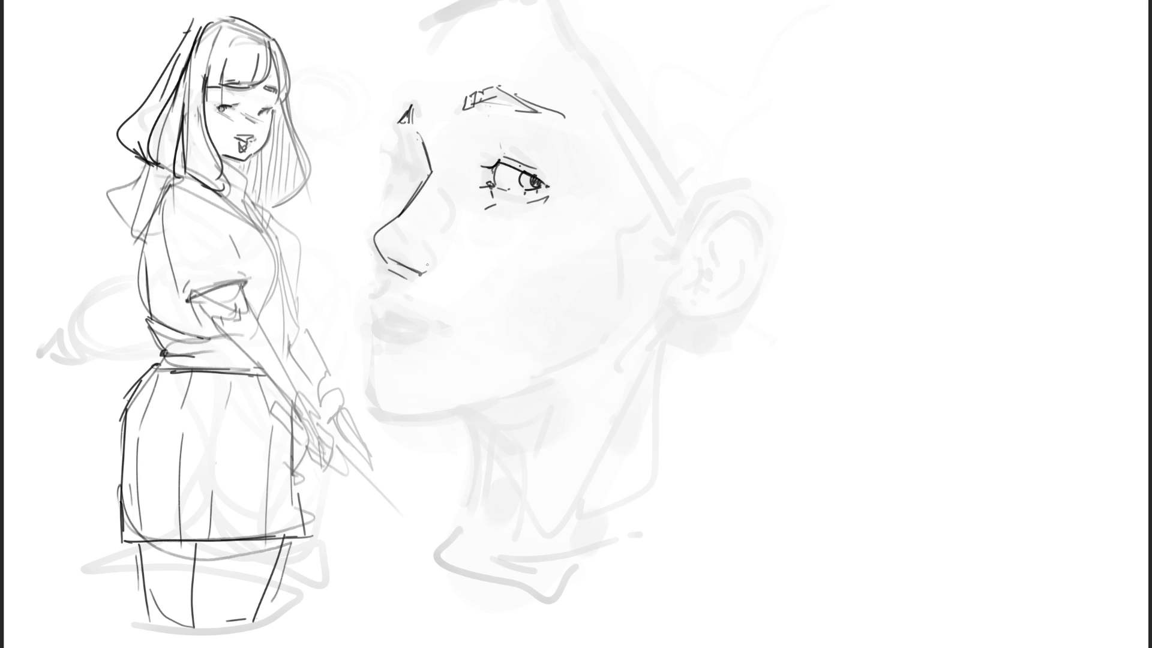
mouse_move(445, 191)
mouse_down()
mouse_move(432, 219)
mouse_move(450, 246)
mouse_up()
mouse_move(520, 240)
mouse_down()
mouse_move(450, 283)
mouse_move(370, 296)
mouse_move(376, 316)
mouse_up()
mouse_move(373, 305)
mouse_down()
mouse_move(389, 327)
mouse_move(423, 334)
mouse_up()
drag(423, 338, 381, 336)
mouse_move(373, 326)
mouse_down()
mouse_move(375, 348)
mouse_move(395, 360)
mouse_move(527, 256)
mouse_up()
mouse_move(403, 177)
mouse_down()
mouse_move(390, 225)
mouse_move(421, 177)
mouse_move(413, 180)
mouse_move(427, 178)
mouse_move(410, 165)
mouse_move(417, 173)
mouse_move(402, 114)
mouse_up()
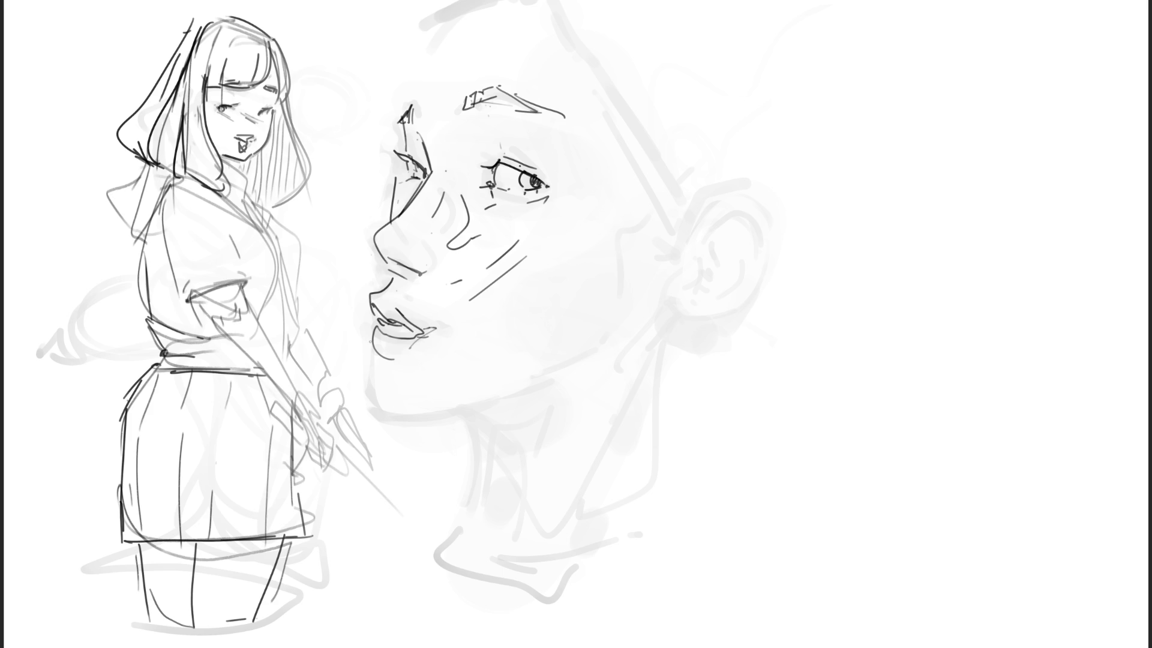
Outline the chin, jawline up to the ear, and the neck lines and shadow.
mouse_move(375, 353)
mouse_down()
mouse_move(405, 363)
mouse_move(367, 385)
mouse_move(396, 428)
mouse_move(596, 371)
mouse_move(614, 360)
mouse_move(677, 247)
mouse_up()
mouse_move(650, 302)
mouse_down()
mouse_move(449, 408)
mouse_move(613, 377)
mouse_up()
mouse_move(492, 483)
mouse_down()
mouse_move(612, 379)
mouse_move(468, 494)
mouse_up()
drag(591, 393, 657, 321)
mouse_move(607, 407)
mouse_down()
mouse_move(675, 302)
mouse_move(526, 537)
mouse_up()
mouse_move(663, 370)
mouse_down()
mouse_move(568, 485)
mouse_move(626, 483)
mouse_up()
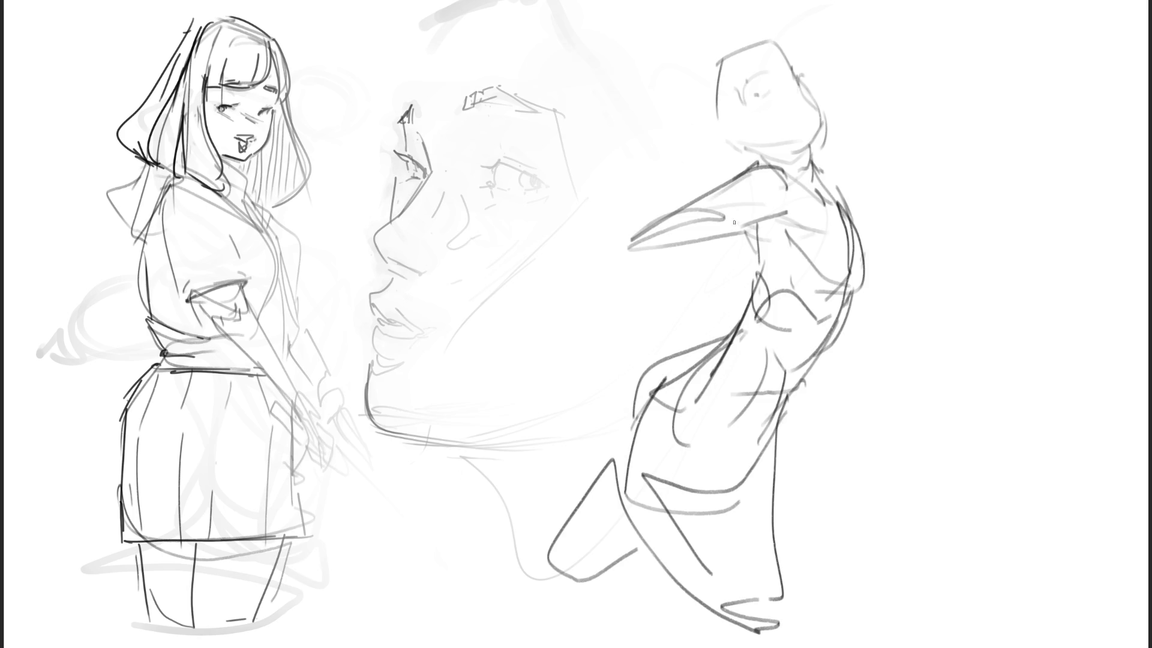
Draw the leaning figure's back, hip and outstretched arm with hand.
drag(852, 321, 871, 276)
mouse_move(820, 171)
mouse_down()
mouse_move(845, 203)
mouse_move(867, 334)
mouse_move(1009, 354)
mouse_up()
mouse_move(905, 299)
mouse_down()
mouse_move(1070, 347)
mouse_move(1068, 366)
mouse_move(1025, 362)
mouse_up()
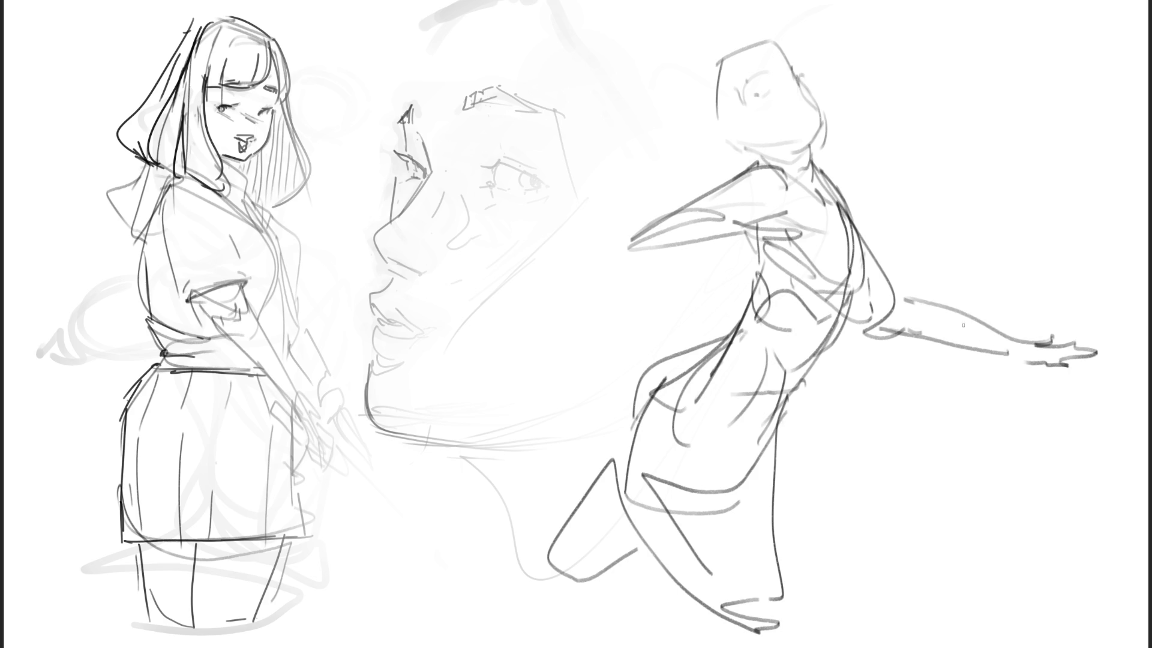
Give the figure a wide horned hat, glasses, a smile, chin and neck.
drag(695, 161, 783, 36)
mouse_move(761, 3)
mouse_down()
mouse_move(726, 5)
mouse_move(708, 163)
mouse_up()
drag(785, 36, 792, 47)
mouse_move(795, 43)
mouse_down()
mouse_move(919, 151)
mouse_move(903, 190)
mouse_up()
drag(670, 17, 699, 65)
mouse_move(697, 18)
mouse_down()
mouse_move(668, 60)
mouse_move(730, 39)
mouse_up()
mouse_move(746, 9)
mouse_down()
mouse_move(766, 36)
mouse_move(745, 43)
mouse_up()
drag(721, 45, 736, 95)
mouse_move(753, 90)
mouse_down()
mouse_move(758, 67)
mouse_move(788, 72)
mouse_move(798, 60)
mouse_move(810, 88)
mouse_up()
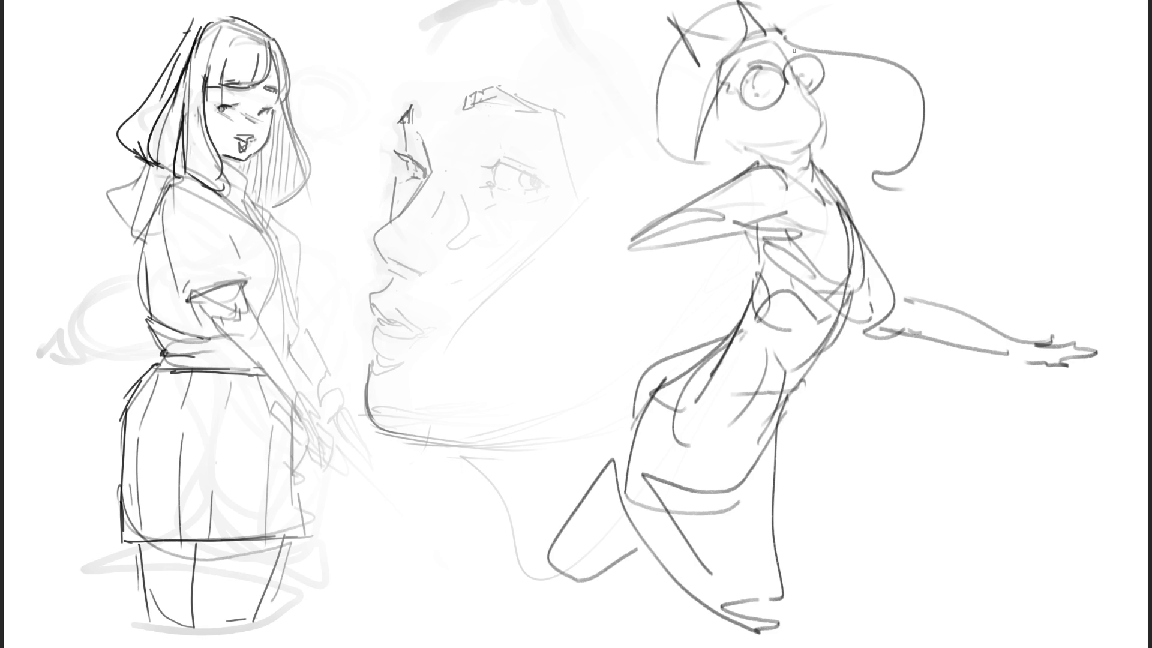
mouse_move(794, 48)
mouse_down()
mouse_move(735, 96)
mouse_move(810, 109)
mouse_move(812, 150)
mouse_up()
drag(743, 119, 800, 146)
mouse_move(792, 145)
mouse_down()
mouse_move(814, 201)
mouse_move(841, 199)
mouse_move(868, 230)
mouse_up()
Add shoulder, chest, torso and waist-fold lines, then lasso-select the whole figure.
drag(860, 261, 855, 273)
drag(809, 186, 844, 276)
mouse_move(860, 191)
mouse_down()
mouse_move(895, 269)
mouse_move(838, 323)
mouse_up()
mouse_move(738, 323)
mouse_down()
mouse_move(699, 354)
mouse_move(722, 403)
mouse_move(760, 400)
mouse_move(818, 441)
mouse_up()
mouse_move(1070, 374)
mouse_down()
mouse_move(1087, 390)
mouse_move(1086, 373)
mouse_up()
drag(756, 524, 768, 558)
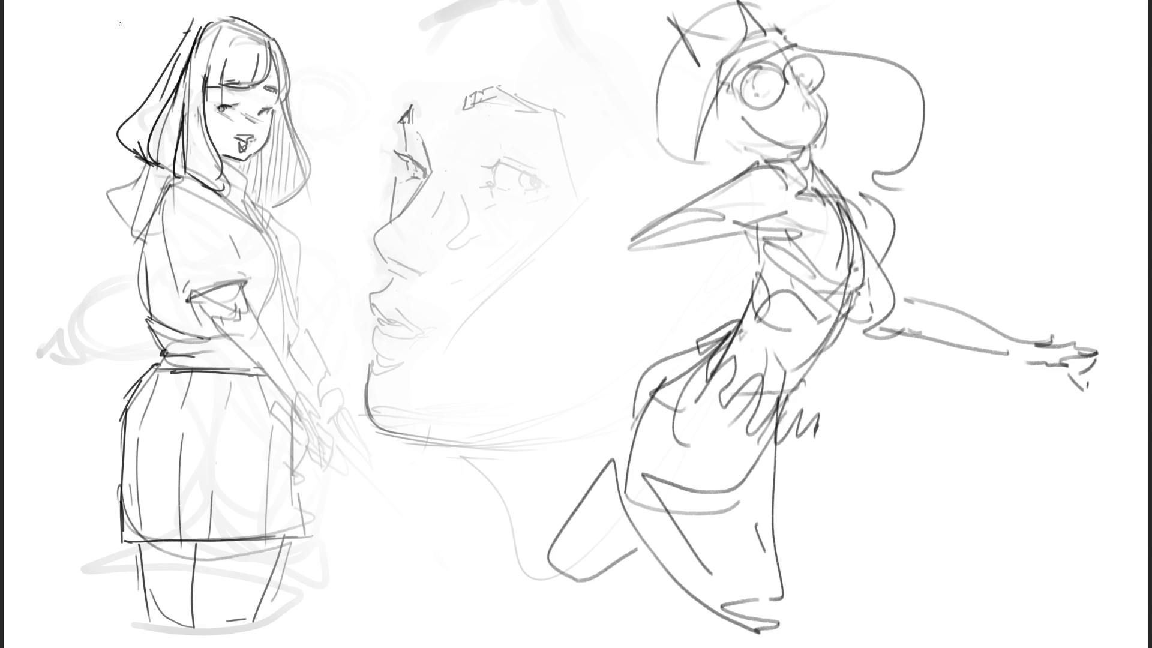
mouse_move(1083, 190)
mouse_down()
mouse_move(737, 13)
mouse_move(605, 62)
mouse_move(607, 113)
mouse_up()
mouse_move(1010, 119)
mouse_down()
mouse_move(960, 24)
mouse_move(553, 453)
mouse_move(1081, 159)
mouse_up()
key(ctrl+t)
drag(1148, 1, 874, 193)
drag(613, 578, 409, 642)
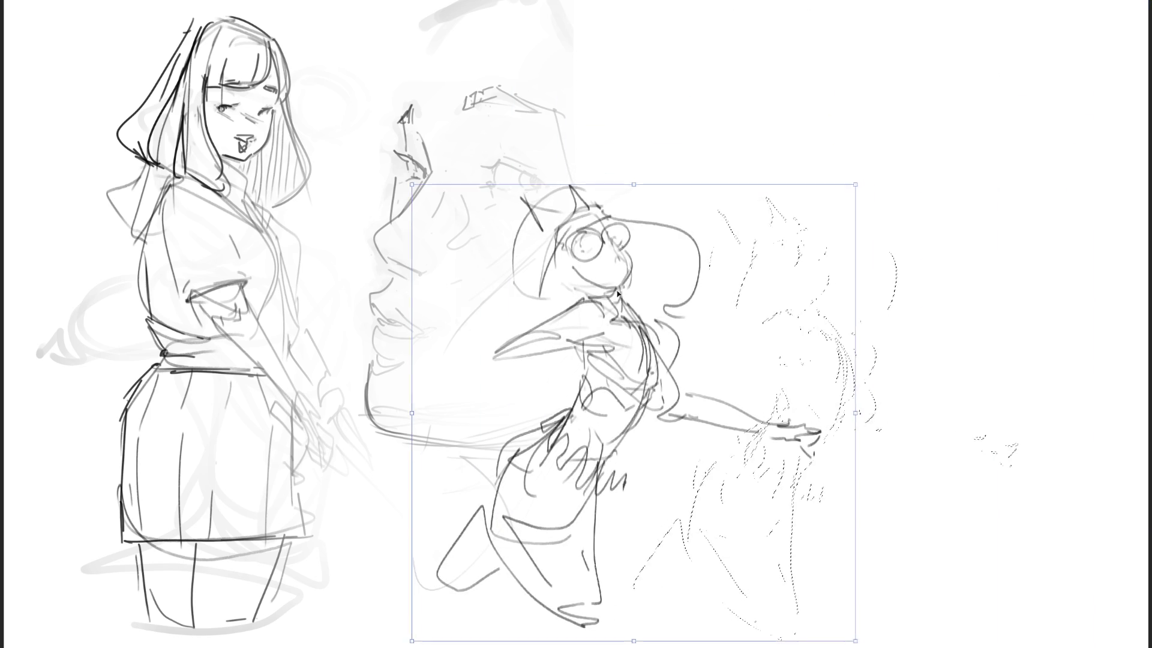
key(Return)
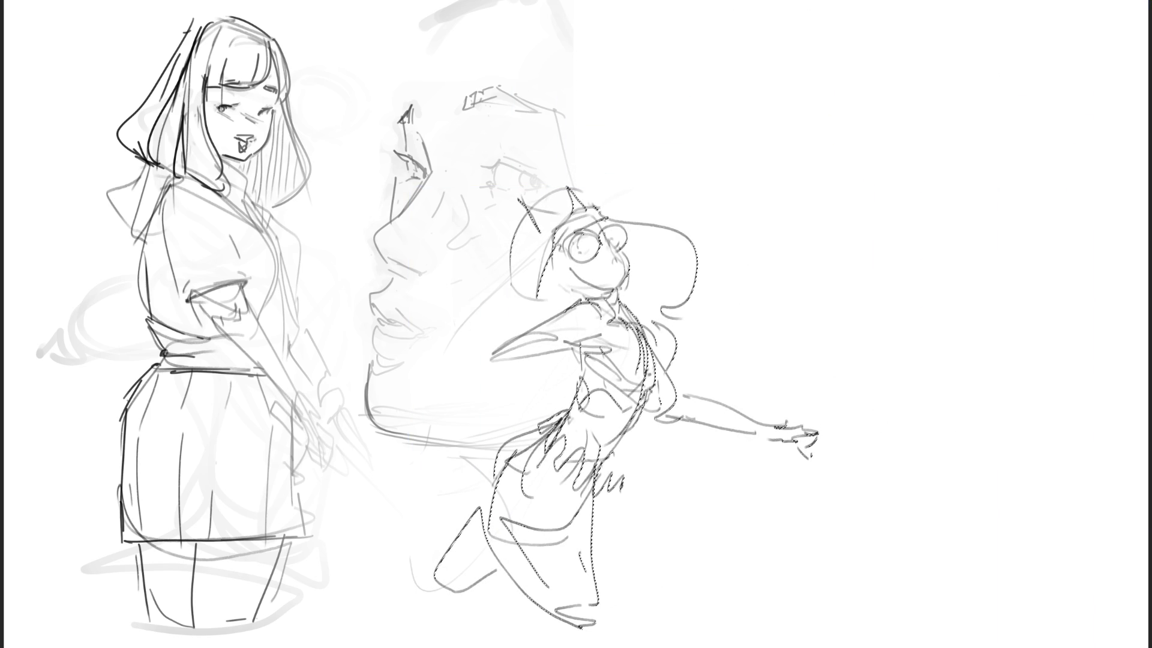
key(ctrl+d)
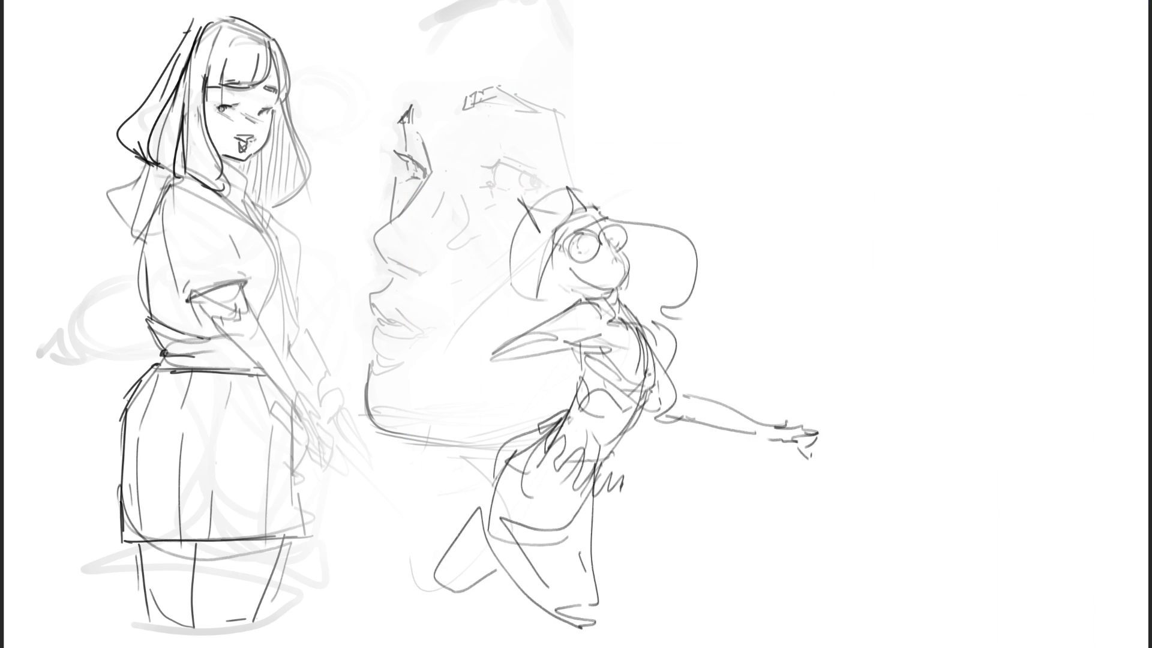
click(497, 210)
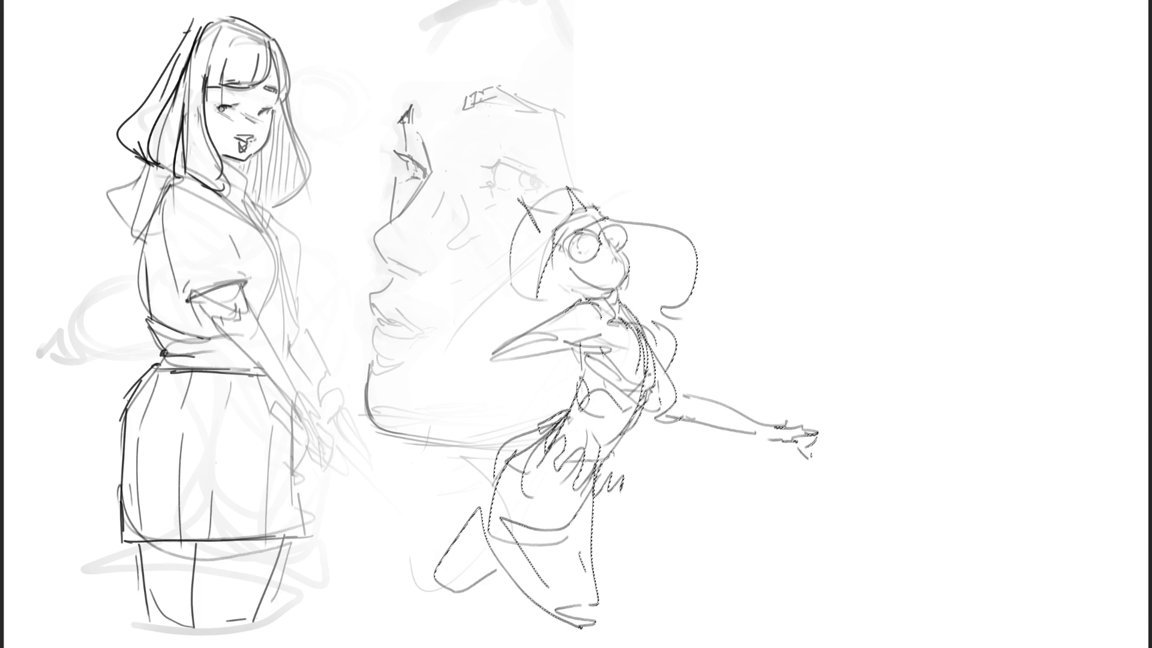
key(ctrl+d)
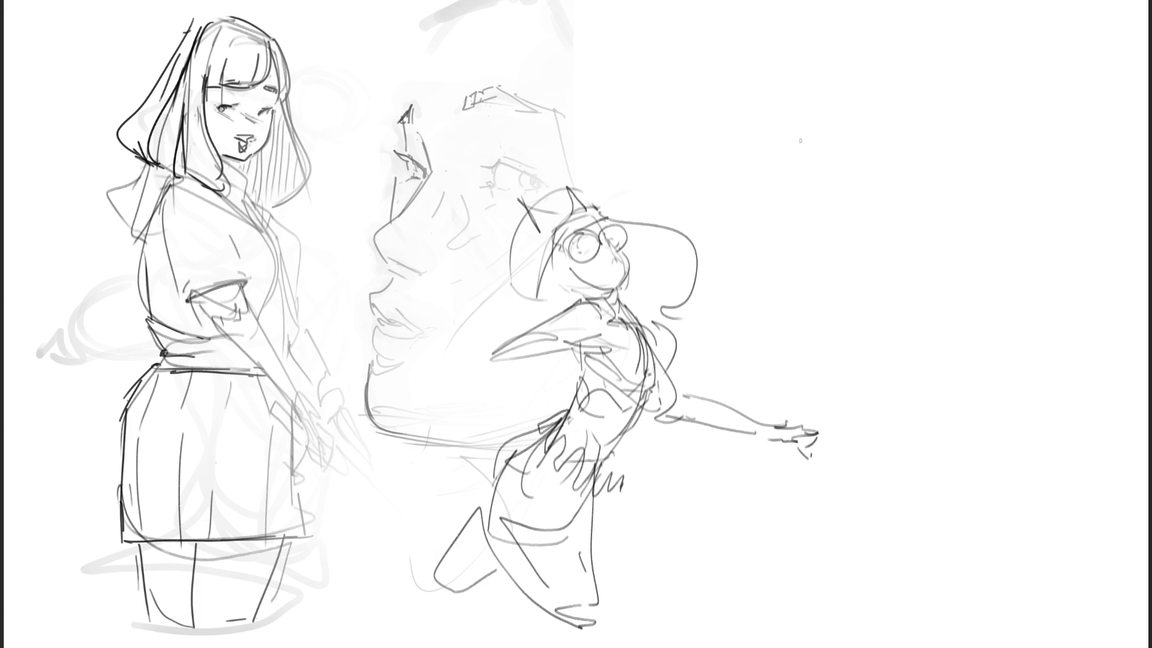
mouse_move(794, 137)
mouse_down()
mouse_move(790, 119)
mouse_move(818, 89)
mouse_move(811, 152)
mouse_move(842, 166)
mouse_up()
Rough in the new figure's head, face marks and bob hair on both sides.
mouse_move(833, 125)
mouse_down()
mouse_move(827, 89)
mouse_move(823, 139)
mouse_move(837, 137)
mouse_move(803, 122)
mouse_move(864, 161)
mouse_up()
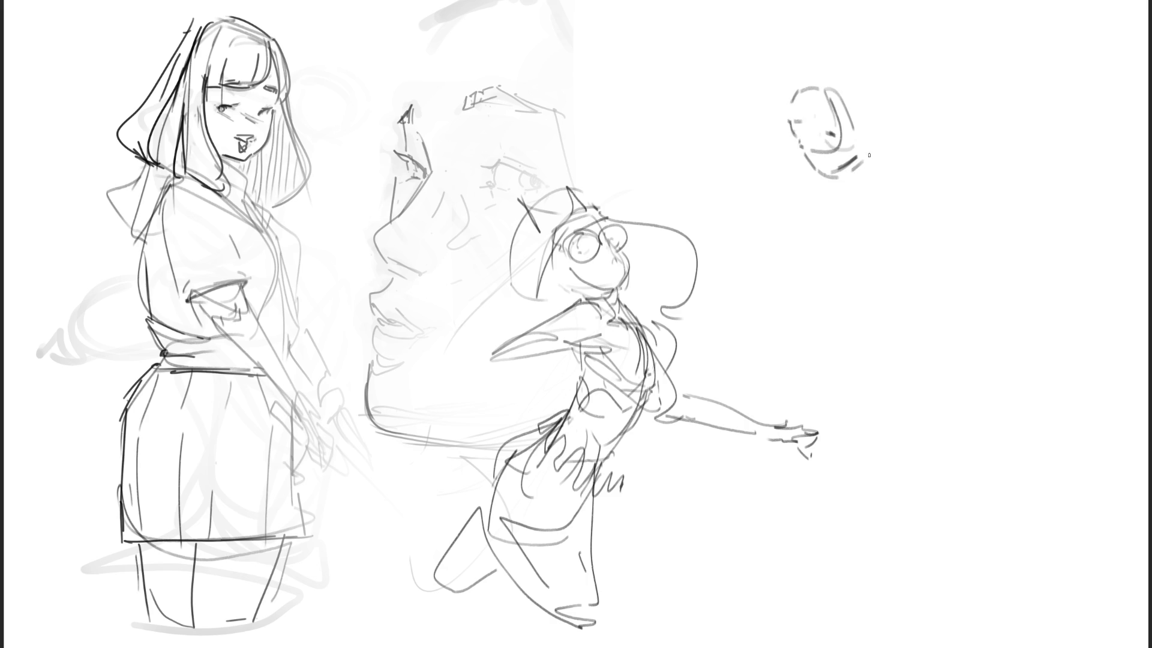
mouse_move(797, 128)
mouse_down()
mouse_move(805, 144)
mouse_move(818, 115)
mouse_move(798, 127)
mouse_up()
mouse_move(837, 87)
mouse_down()
mouse_move(845, 91)
mouse_move(772, 108)
mouse_move(781, 189)
mouse_up()
drag(788, 82, 783, 183)
drag(800, 164, 793, 193)
mouse_move(791, 90)
mouse_down()
mouse_move(855, 34)
mouse_move(844, 106)
mouse_up()
mouse_move(875, 56)
mouse_down()
mouse_move(895, 127)
mouse_move(862, 157)
mouse_up()
mouse_move(859, 160)
mouse_down()
mouse_move(883, 139)
mouse_move(879, 157)
mouse_up()
drag(911, 149, 899, 174)
mouse_move(888, 84)
mouse_down()
mouse_move(925, 185)
mouse_move(856, 198)
mouse_move(883, 176)
mouse_up()
Sketch the new figure's neck, shoulders and torso lines.
mouse_move(881, 190)
mouse_down()
mouse_move(860, 216)
mouse_move(848, 212)
mouse_up()
mouse_move(839, 198)
mouse_down()
mouse_move(816, 181)
mouse_move(936, 218)
mouse_up()
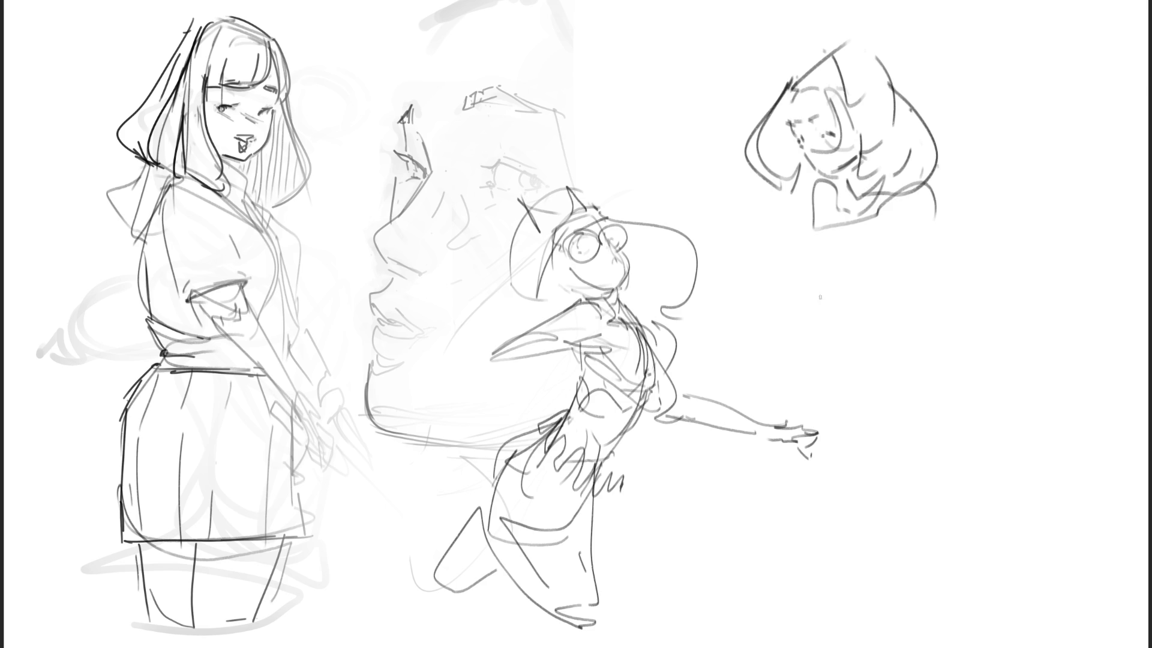
drag(825, 182, 806, 367)
drag(826, 244, 814, 285)
mouse_move(852, 214)
mouse_down()
mouse_move(817, 266)
mouse_move(831, 297)
mouse_up()
drag(861, 232, 832, 296)
mouse_move(868, 236)
mouse_down()
mouse_move(902, 244)
mouse_move(880, 282)
mouse_up()
drag(936, 172, 862, 384)
mouse_move(931, 320)
mouse_down()
mouse_move(845, 327)
mouse_move(938, 393)
mouse_up()
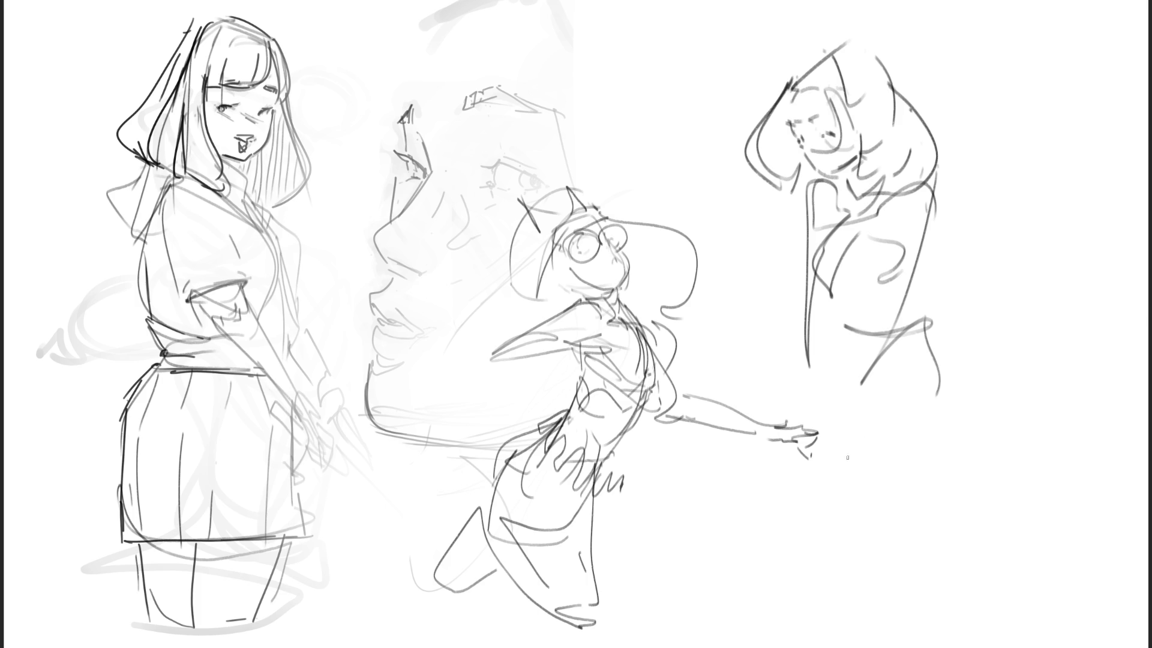
Add the hand scribbles, sweeping shapes and legs, then erase the middle and right sketches lighter.
mouse_move(813, 335)
mouse_down()
mouse_move(811, 417)
mouse_move(794, 443)
mouse_move(783, 426)
mouse_move(810, 435)
mouse_move(798, 420)
mouse_move(786, 444)
mouse_up()
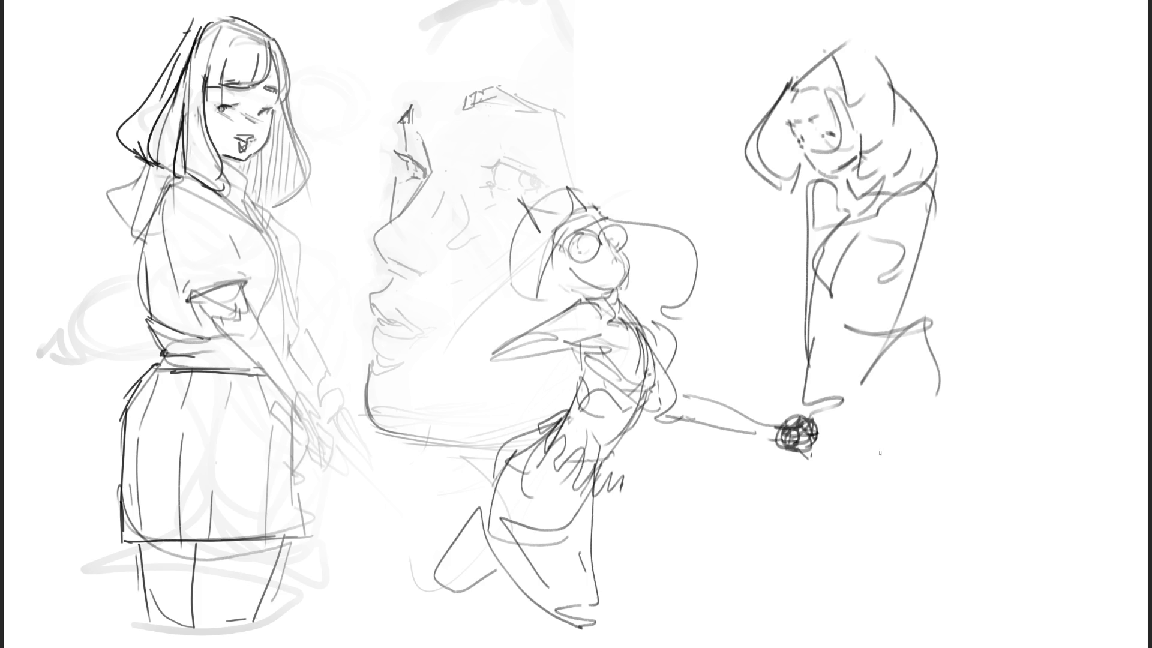
mouse_move(802, 358)
mouse_down()
mouse_move(845, 402)
mouse_move(680, 355)
mouse_move(679, 366)
mouse_up()
mouse_move(706, 424)
mouse_down()
mouse_move(660, 425)
mouse_move(695, 435)
mouse_up()
mouse_move(792, 447)
mouse_down()
mouse_move(891, 414)
mouse_move(937, 361)
mouse_move(979, 396)
mouse_move(852, 420)
mouse_move(815, 479)
mouse_move(780, 467)
mouse_move(799, 589)
mouse_up()
drag(833, 483, 840, 588)
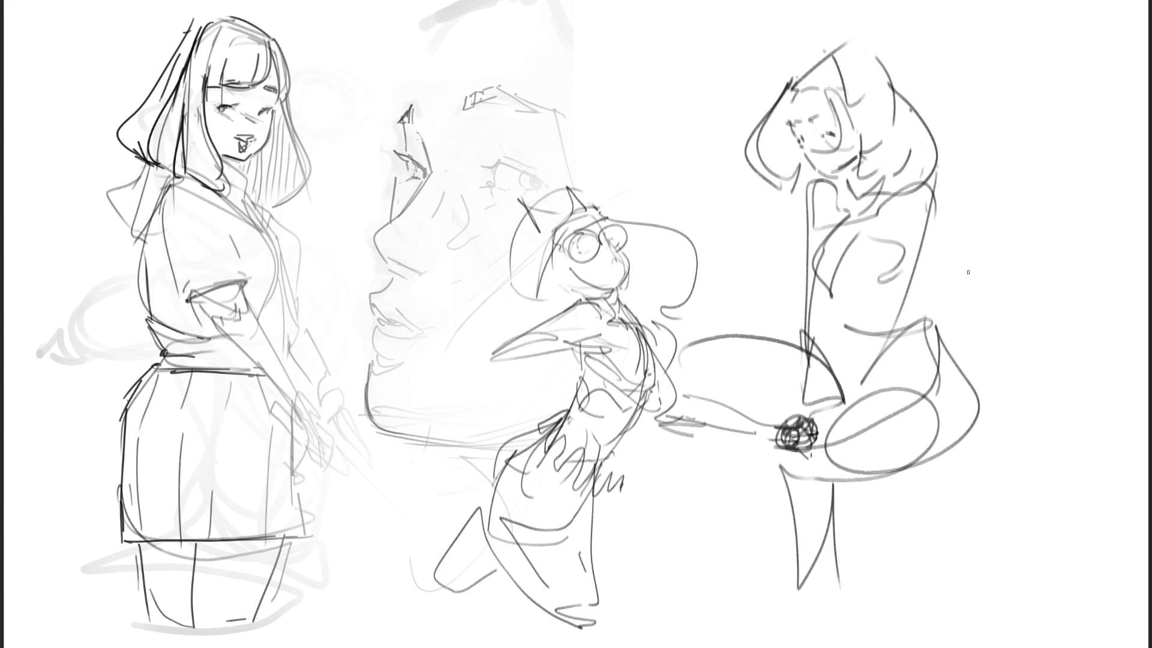
mouse_move(823, 149)
mouse_down()
mouse_move(803, 489)
mouse_move(689, 150)
mouse_move(1014, 475)
mouse_up()
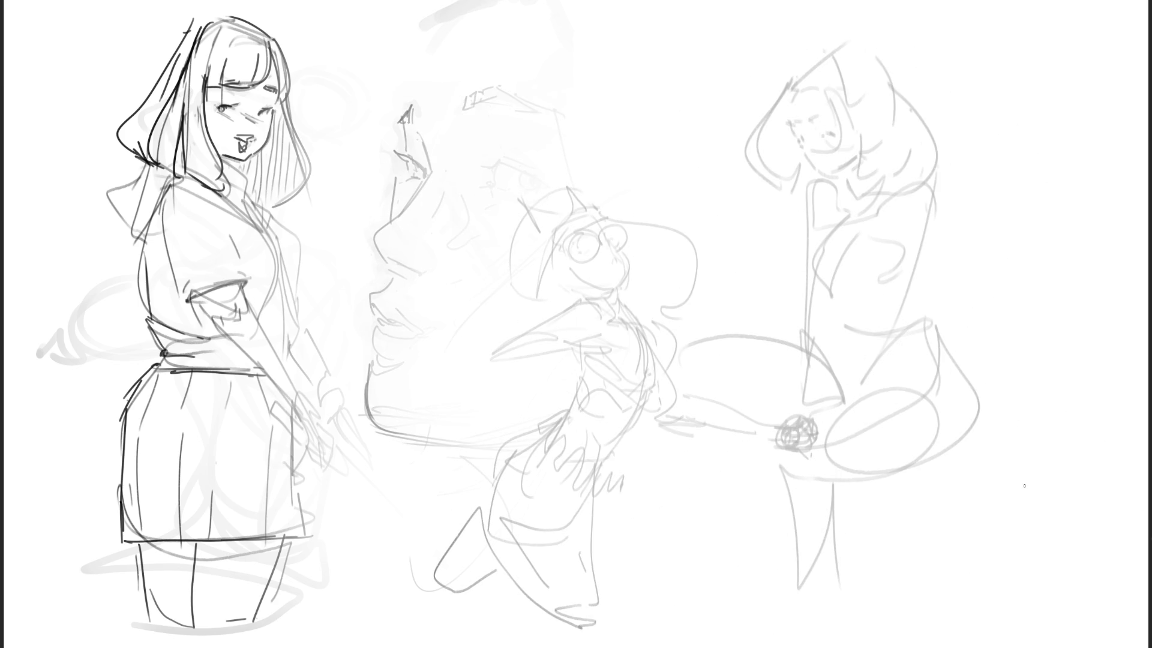
Darken the middle figure's nose strokes, right lens and hair around the glasses, then mark the right face.
drag(577, 263, 563, 289)
mouse_move(567, 249)
mouse_down()
mouse_move(580, 259)
mouse_move(583, 228)
mouse_move(599, 240)
mouse_move(581, 262)
mouse_move(628, 234)
mouse_move(590, 254)
mouse_up()
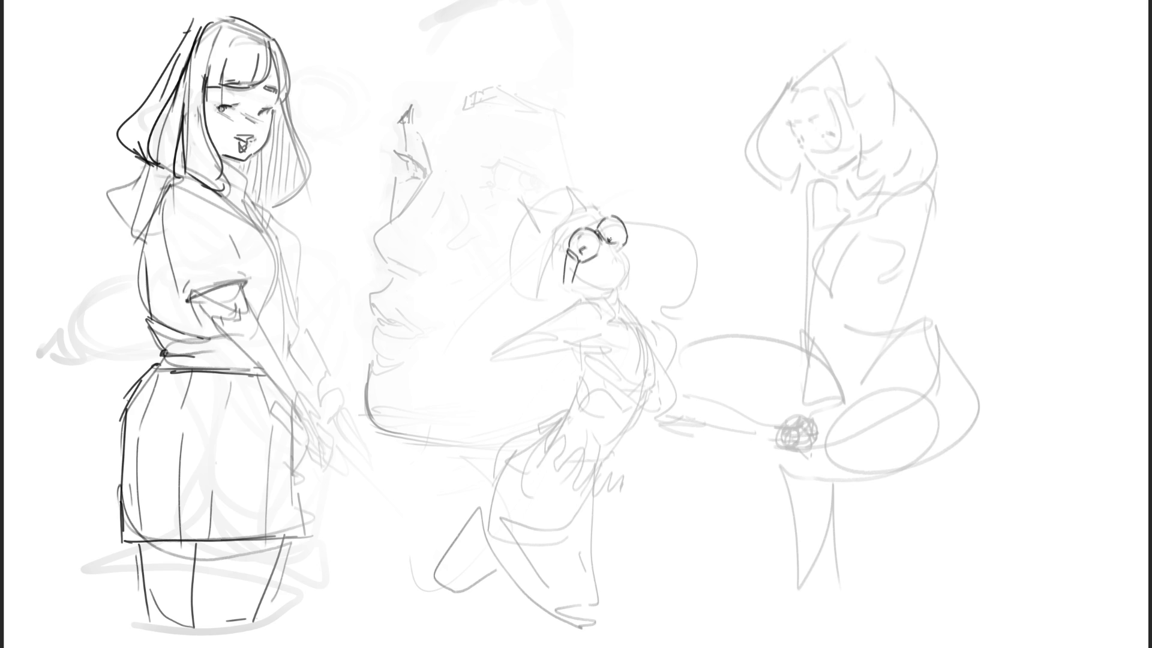
mouse_move(610, 228)
mouse_down()
mouse_move(632, 262)
mouse_move(614, 295)
mouse_up()
mouse_move(569, 253)
mouse_down()
mouse_move(560, 231)
mouse_move(604, 211)
mouse_move(555, 216)
mouse_up()
drag(540, 242, 538, 261)
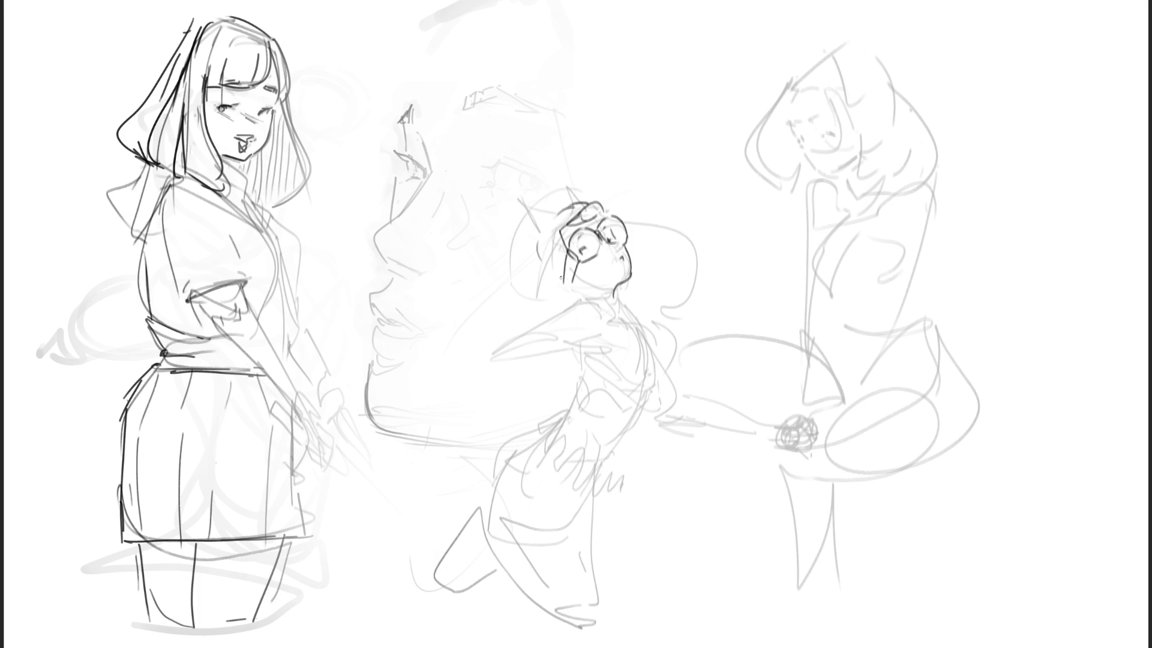
mouse_move(566, 212)
mouse_down()
mouse_move(553, 274)
mouse_move(635, 318)
mouse_up()
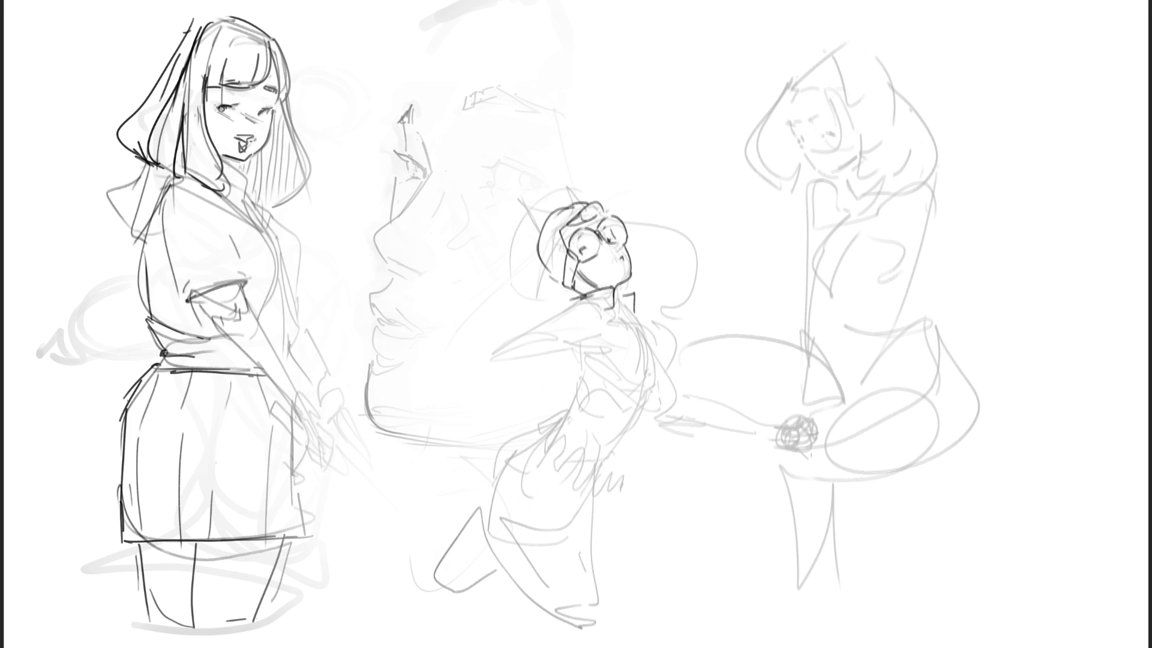
mouse_move(801, 137)
mouse_down()
mouse_move(840, 143)
mouse_move(812, 118)
mouse_move(809, 161)
mouse_move(820, 178)
mouse_move(836, 170)
mouse_move(833, 190)
mouse_move(855, 176)
mouse_move(864, 138)
mouse_up()
Ink the right figure's bob hair, bangs, face outline, neck and hood in darker lines.
mouse_move(848, 99)
mouse_down()
mouse_move(856, 201)
mouse_move(907, 173)
mouse_up()
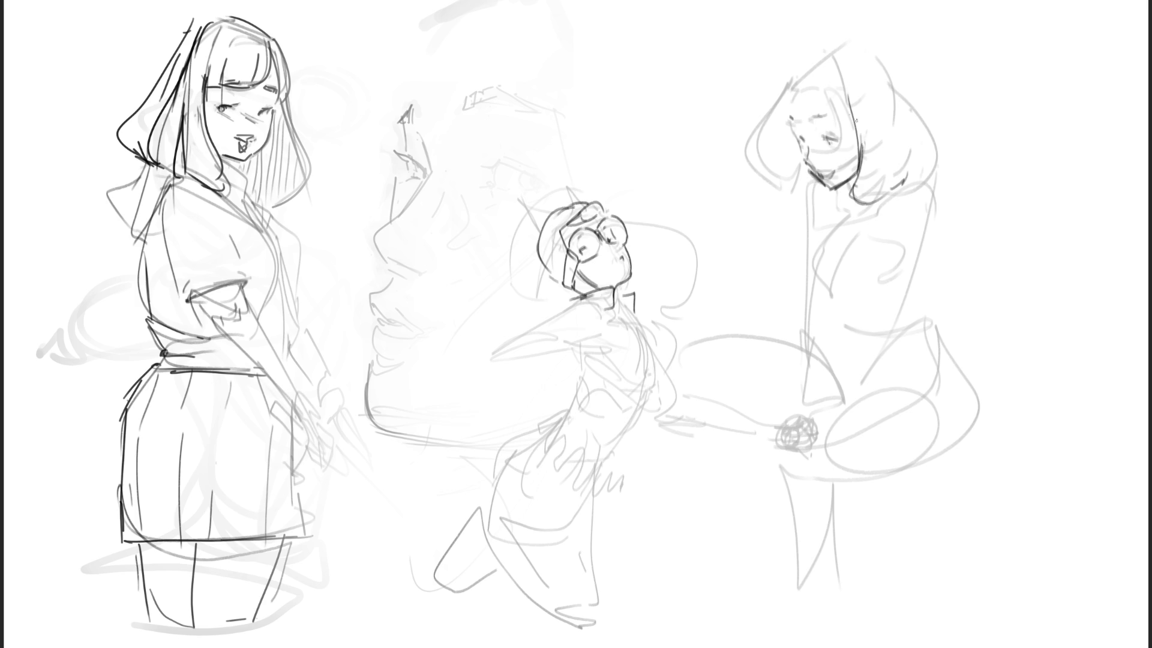
mouse_move(816, 92)
mouse_down()
mouse_move(841, 143)
mouse_move(848, 135)
mouse_move(790, 97)
mouse_move(774, 151)
mouse_up()
mouse_move(788, 90)
mouse_down()
mouse_move(775, 157)
mouse_move(780, 188)
mouse_move(817, 204)
mouse_move(808, 206)
mouse_up()
drag(792, 122, 785, 189)
mouse_move(795, 145)
mouse_down()
mouse_move(793, 197)
mouse_move(805, 201)
mouse_move(794, 137)
mouse_up()
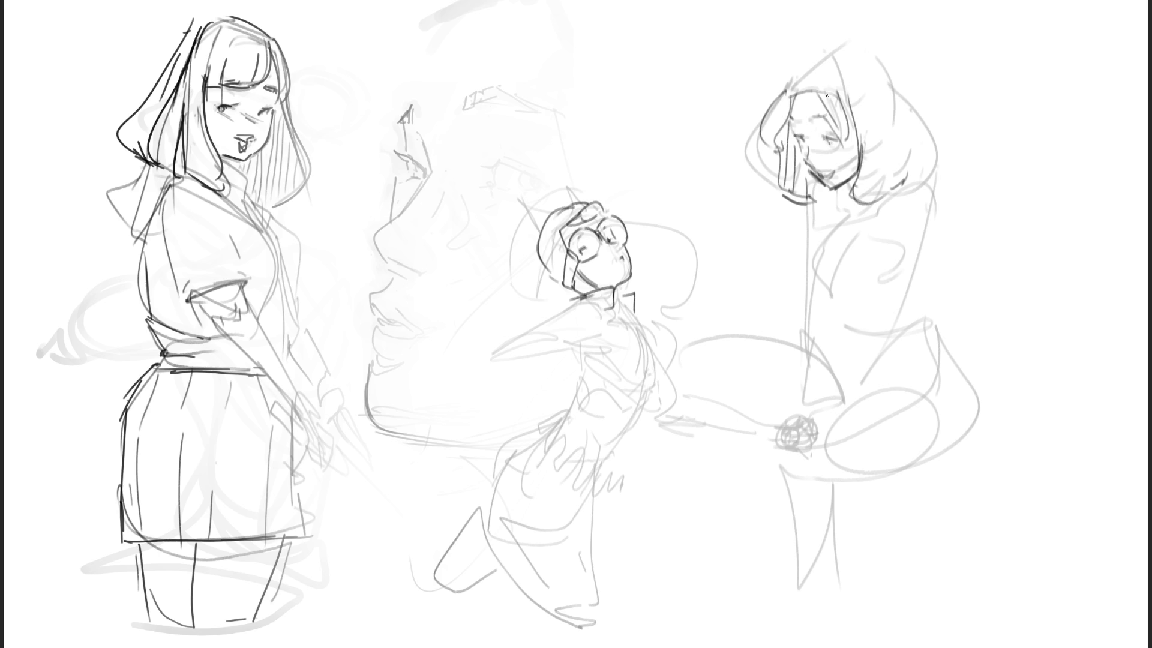
drag(780, 93, 857, 38)
mouse_move(790, 103)
mouse_down()
mouse_move(870, 55)
mouse_move(896, 85)
mouse_up()
mouse_move(882, 45)
mouse_down()
mouse_move(909, 116)
mouse_move(875, 164)
mouse_up()
mouse_move(925, 116)
mouse_down()
mouse_move(937, 138)
mouse_move(921, 180)
mouse_up()
mouse_move(845, 181)
mouse_down()
mouse_move(850, 200)
mouse_move(815, 241)
mouse_up()
Draw the right figure's collar, shoulders, chest and torso sides down to the hip.
drag(831, 201, 930, 240)
drag(929, 193, 920, 276)
drag(920, 265, 898, 333)
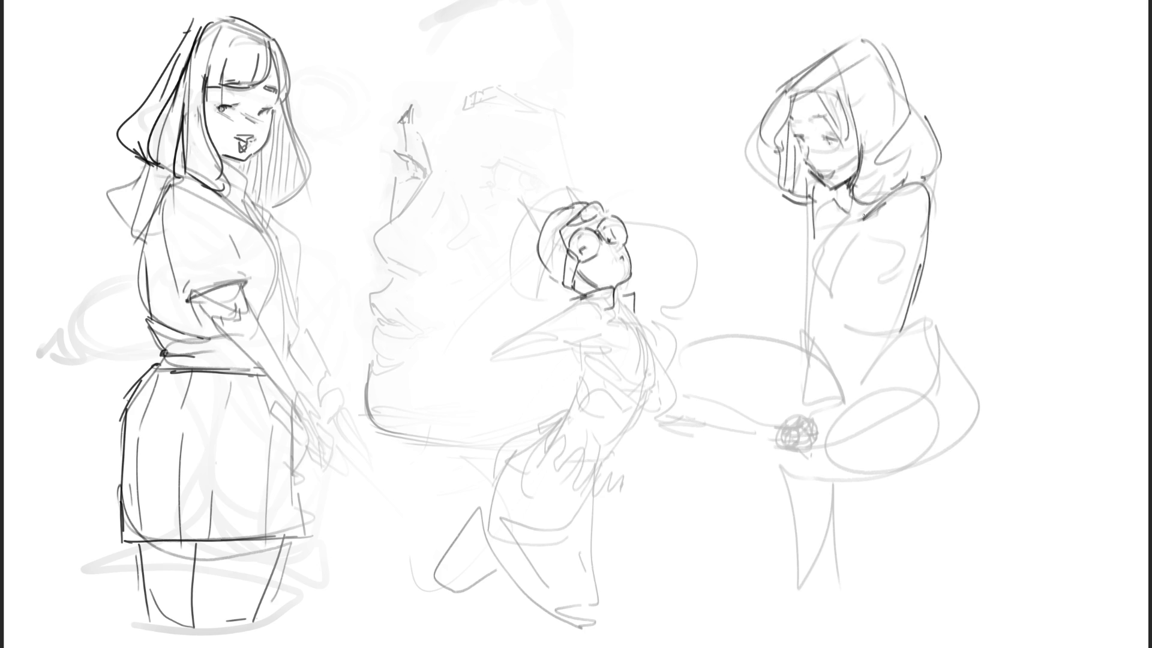
mouse_move(893, 224)
mouse_down()
mouse_move(915, 216)
mouse_move(876, 306)
mouse_move(832, 252)
mouse_move(836, 231)
mouse_up()
mouse_move(834, 231)
mouse_down()
mouse_move(808, 273)
mouse_move(818, 327)
mouse_move(927, 255)
mouse_move(868, 368)
mouse_move(894, 387)
mouse_up()
drag(931, 234, 927, 354)
mouse_move(868, 389)
mouse_down()
mouse_move(954, 342)
mouse_move(909, 471)
mouse_move(929, 483)
mouse_up()
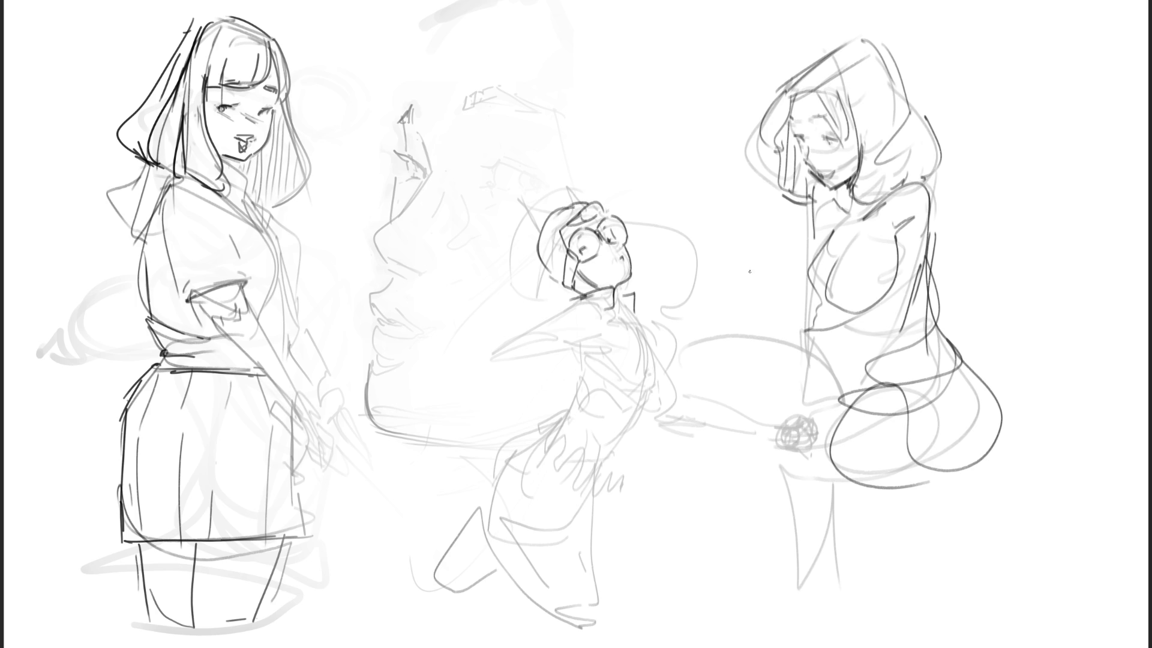
Draw the bent raised leg with knee, foot and thigh curves, plus the waist and back lines.
mouse_move(739, 278)
mouse_down()
mouse_move(780, 407)
mouse_move(771, 240)
mouse_move(810, 320)
mouse_move(814, 388)
mouse_up()
drag(750, 237, 771, 456)
drag(741, 371, 729, 441)
mouse_move(715, 300)
mouse_down()
mouse_move(762, 462)
mouse_move(698, 495)
mouse_up()
drag(808, 461, 810, 321)
mouse_move(768, 273)
mouse_down()
mouse_move(834, 369)
mouse_move(815, 441)
mouse_move(838, 357)
mouse_move(883, 380)
mouse_move(929, 289)
mouse_up()
mouse_move(930, 215)
mouse_down()
mouse_move(934, 297)
mouse_move(1008, 333)
mouse_up()
drag(924, 188, 1048, 433)
mouse_move(717, 243)
mouse_down()
mouse_move(748, 222)
mouse_move(759, 234)
mouse_up()
Add torso diagonals, outline the feet and sweep curves around the hip and leg.
drag(912, 210, 823, 409)
drag(925, 287, 821, 459)
mouse_move(825, 418)
mouse_down()
mouse_move(757, 489)
mouse_move(775, 491)
mouse_up()
mouse_move(766, 444)
mouse_down()
mouse_move(720, 483)
mouse_move(817, 477)
mouse_move(853, 459)
mouse_move(829, 443)
mouse_up()
mouse_move(786, 401)
mouse_down()
mouse_move(812, 427)
mouse_move(750, 428)
mouse_up()
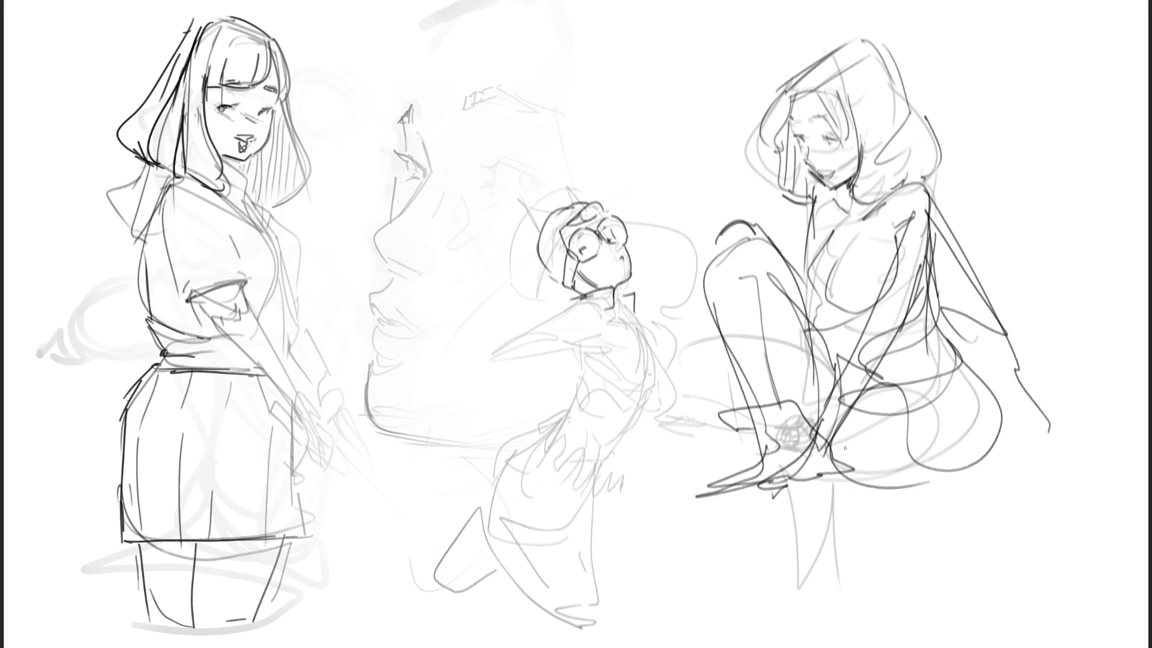
mouse_move(856, 500)
mouse_down()
mouse_move(843, 490)
mouse_move(961, 429)
mouse_up()
drag(958, 501, 969, 504)
mouse_move(857, 510)
mouse_down()
mouse_move(990, 474)
mouse_move(976, 365)
mouse_up()
drag(975, 365, 1018, 432)
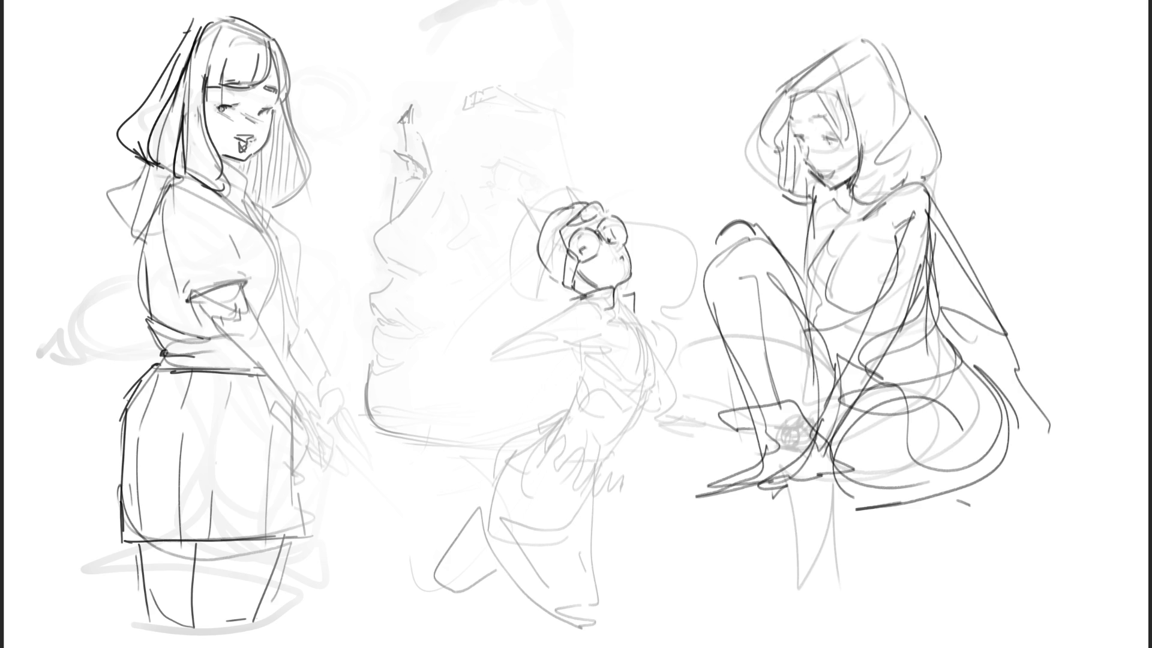
Enlarge the brush to a much bigger size.
mouse_move(621, 140)
mouse_down()
mouse_move(625, 124)
mouse_move(656, 123)
mouse_move(635, 126)
mouse_move(640, 77)
mouse_up()
click(638, 98)
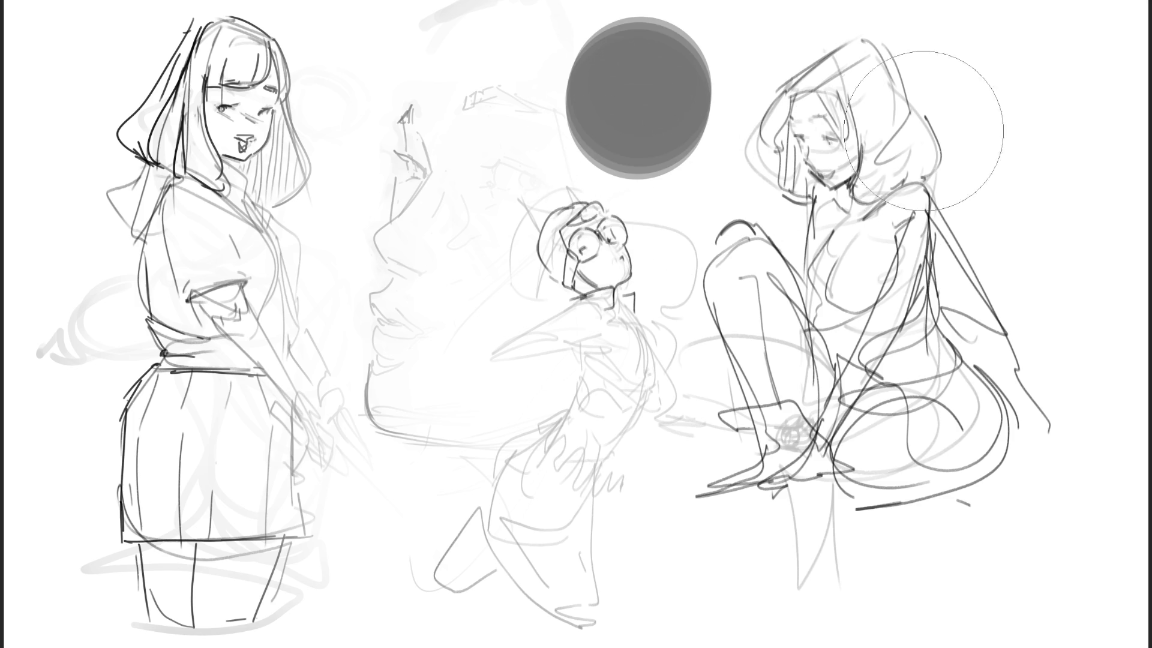
click(1032, 110)
click(511, 121)
click(445, 194)
click(449, 297)
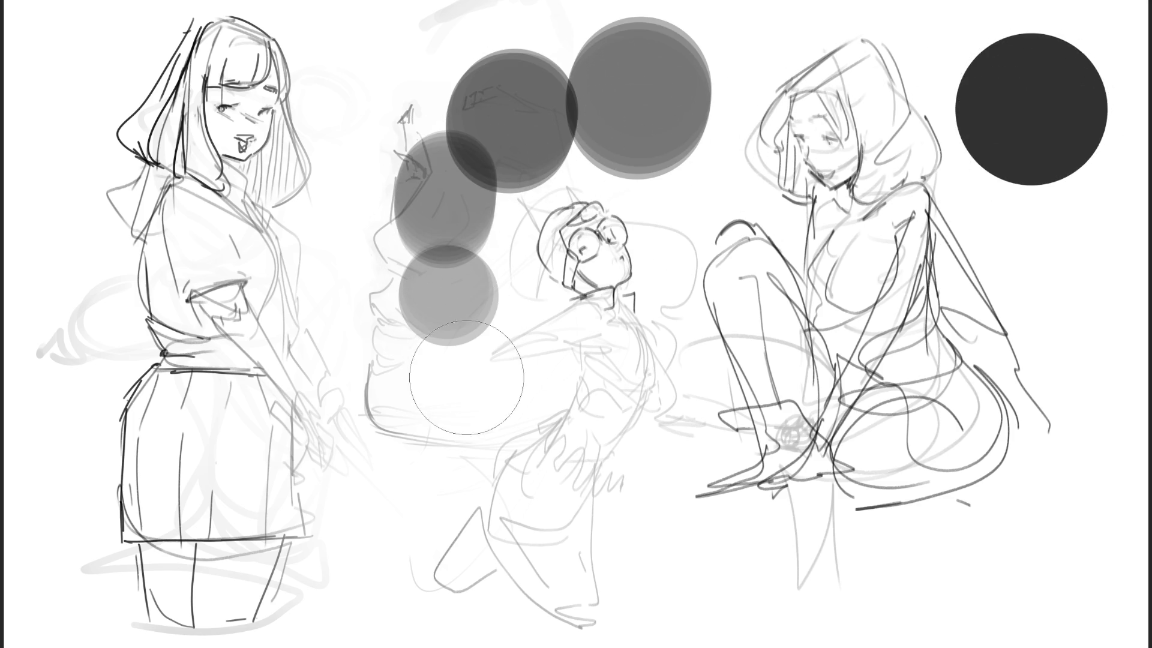
click(431, 395)
click(692, 528)
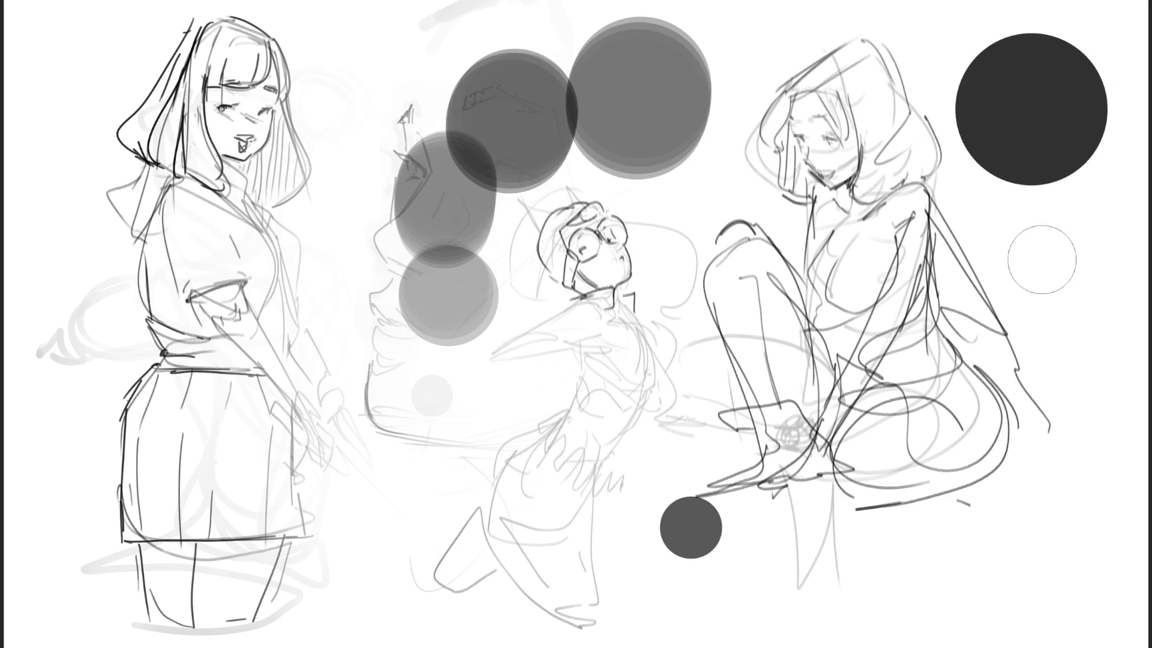
click(1046, 227)
click(1047, 189)
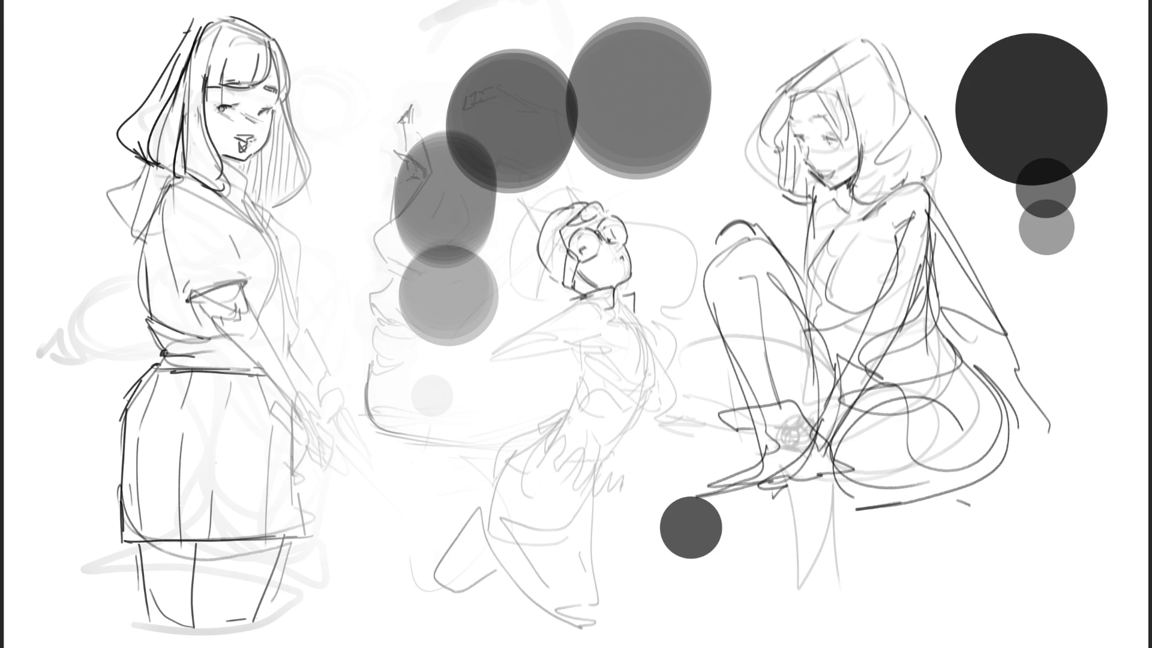
key(ctrl+z)
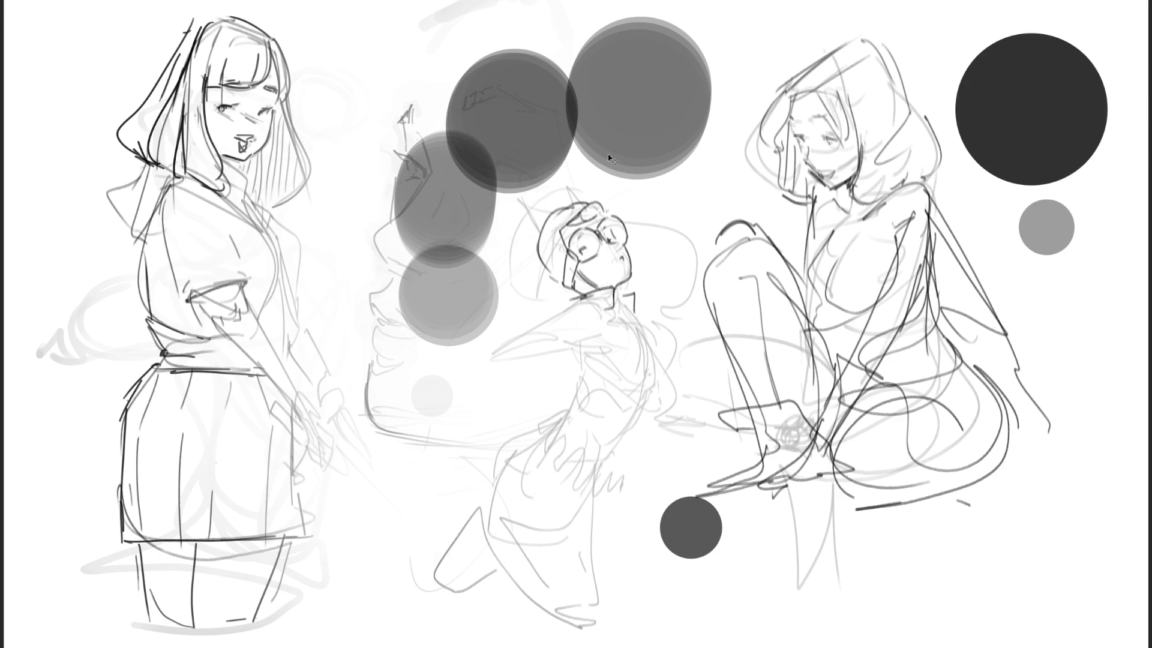
key(ctrl+z)
key(ctrl+z)
key(ctrl+z)
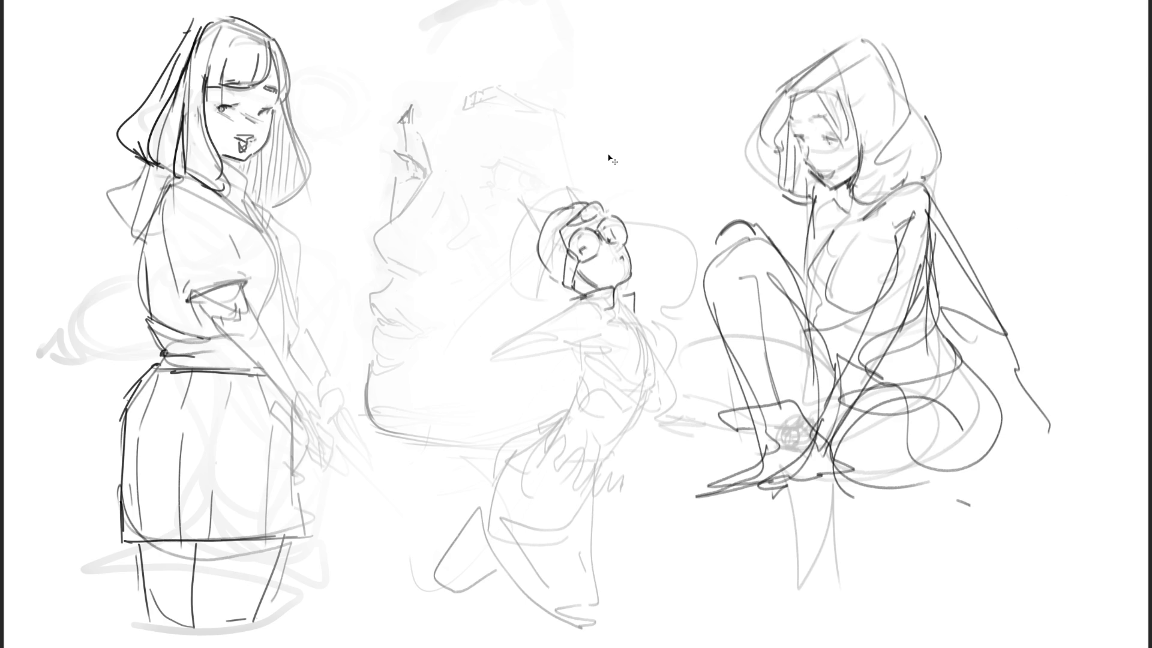
Erase the middle figure's dark head lines and shade its raised hand, forearm, face and neck.
mouse_move(618, 222)
mouse_down()
mouse_move(570, 252)
mouse_move(640, 330)
mouse_move(571, 414)
mouse_move(634, 355)
mouse_up()
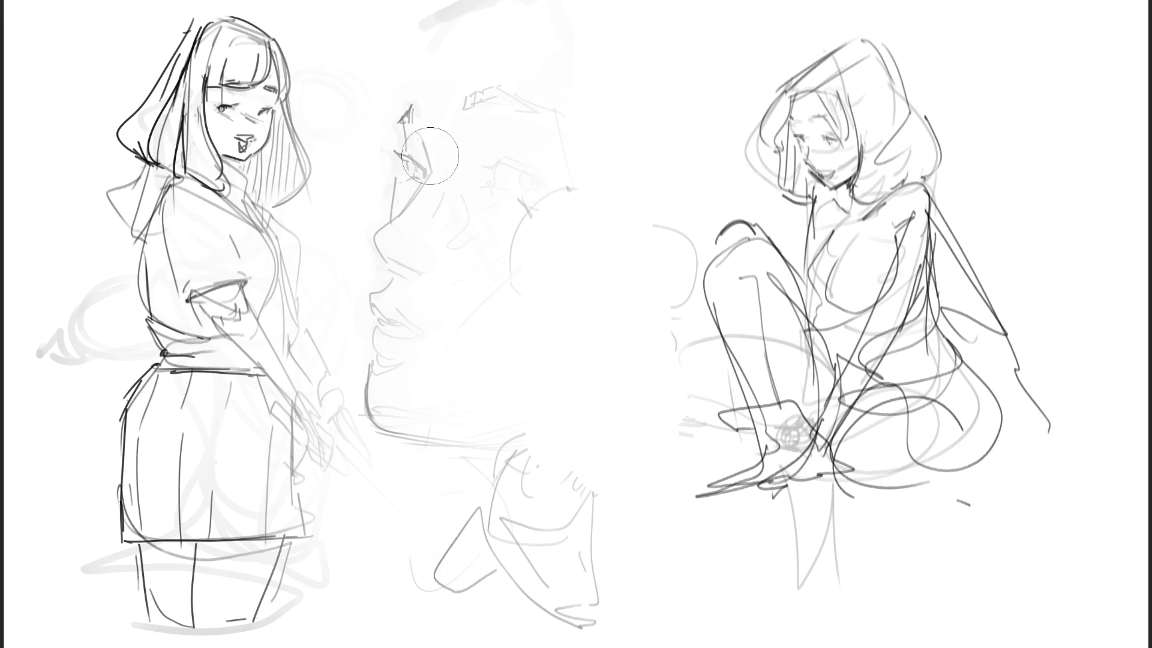
drag(412, 116, 396, 212)
drag(477, 126, 499, 153)
mouse_move(393, 252)
mouse_down()
mouse_move(454, 183)
mouse_move(420, 265)
mouse_up()
drag(507, 214, 509, 193)
drag(495, 145, 571, 187)
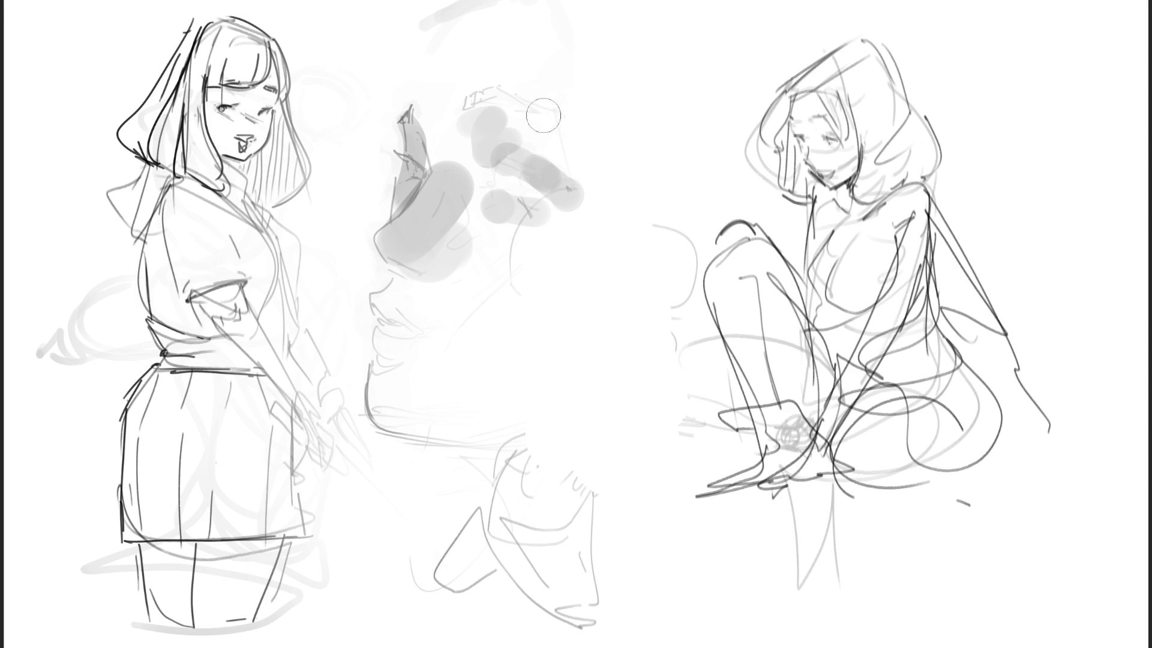
Shade the lips, chin and jaw in grey, with a diagonal face stroke and an arc over the head.
mouse_move(380, 304)
mouse_down()
mouse_move(381, 324)
mouse_move(415, 339)
mouse_up()
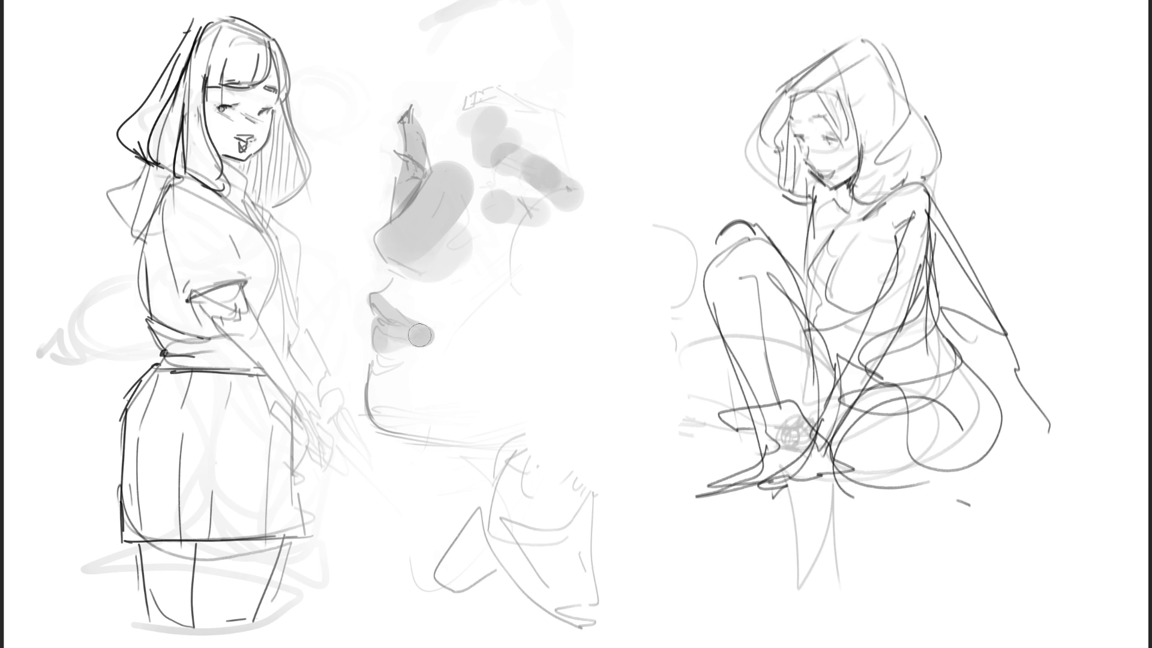
drag(402, 378, 381, 387)
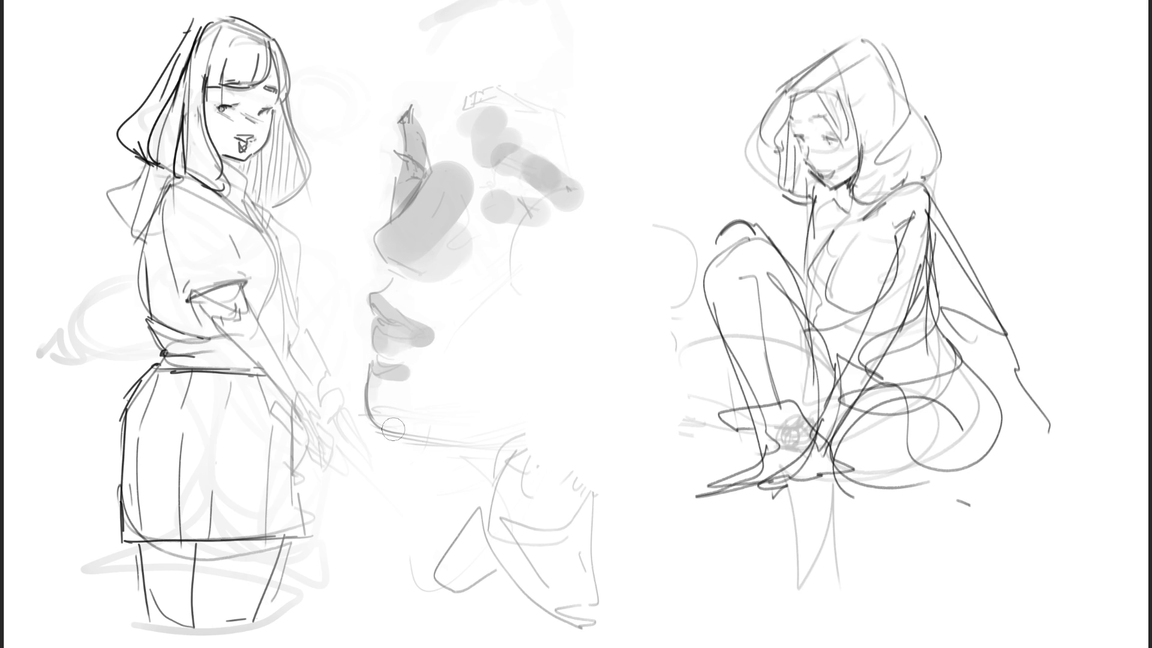
drag(415, 430, 536, 415)
key(bracketright)
drag(437, 338, 579, 207)
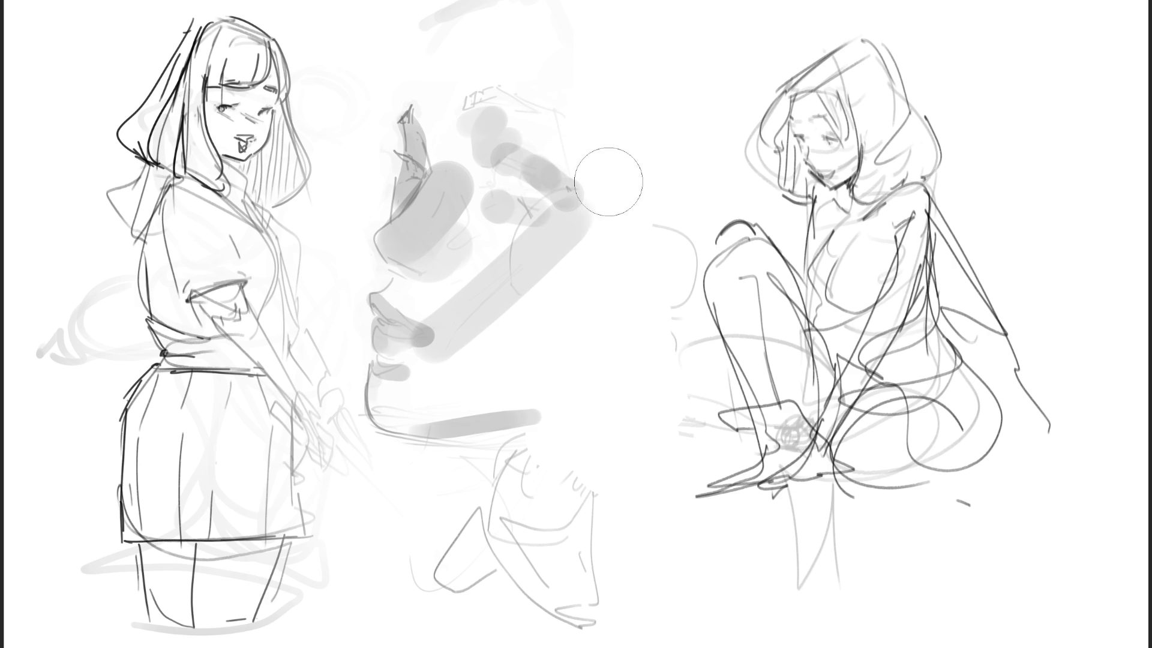
key(bracketleft)
key(bracketleft)
click(530, 109)
mouse_move(404, 99)
mouse_down()
mouse_move(471, 18)
mouse_move(573, 47)
mouse_move(660, 99)
mouse_move(669, 129)
mouse_up()
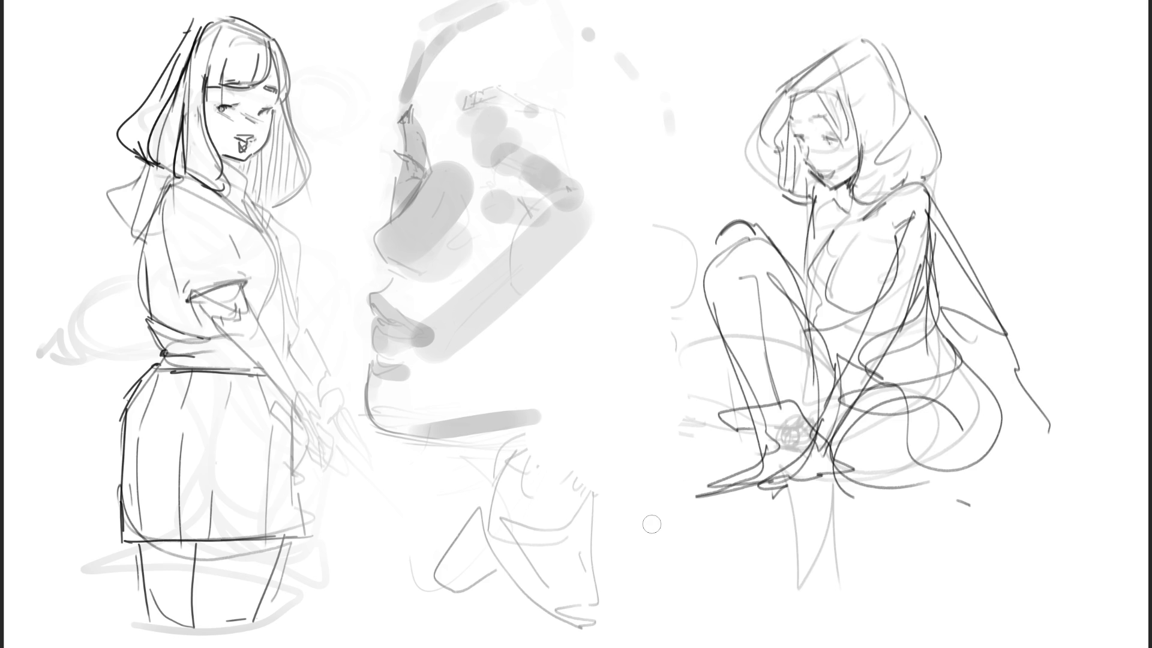
key(bracketright)
key(bracketright)
key(bracketright)
key(bracketright)
key(bracketright)
key(bracketright)
key(bracketleft)
key(bracketleft)
key(bracketleft)
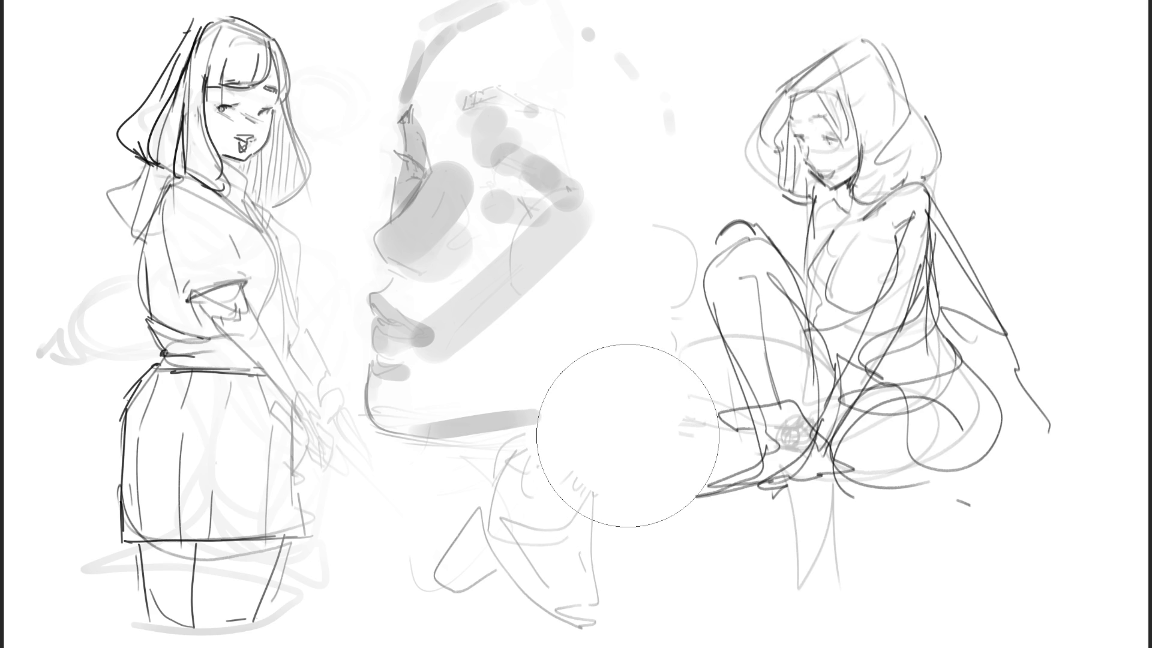
Ink a thick black eyebrow, erase its left end, and add dark eye and nose-bridge strokes.
drag(400, 117, 424, 114)
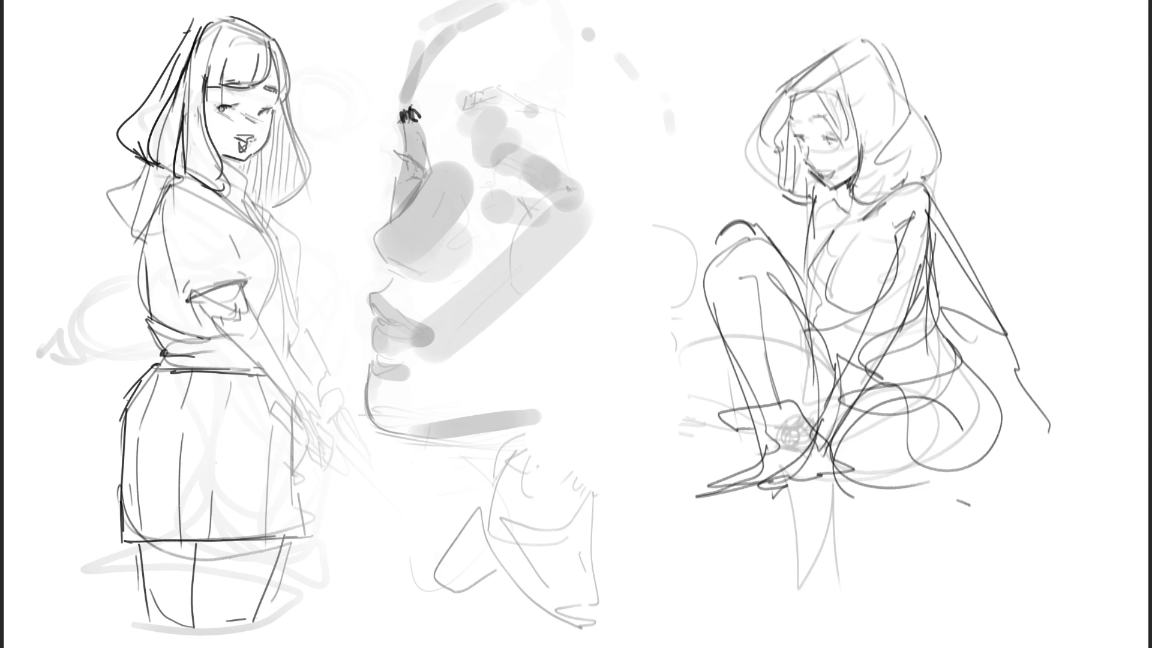
drag(472, 109, 568, 120)
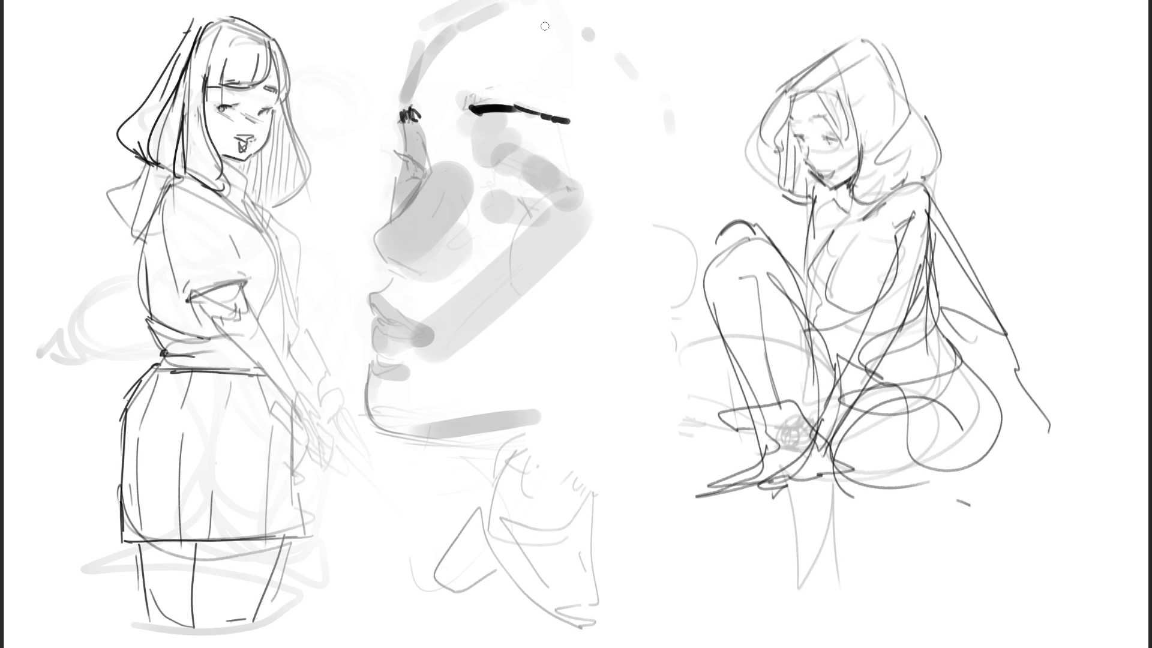
drag(482, 93, 503, 112)
drag(498, 164, 569, 189)
mouse_move(423, 171)
mouse_down()
mouse_move(404, 153)
mouse_move(422, 171)
mouse_up()
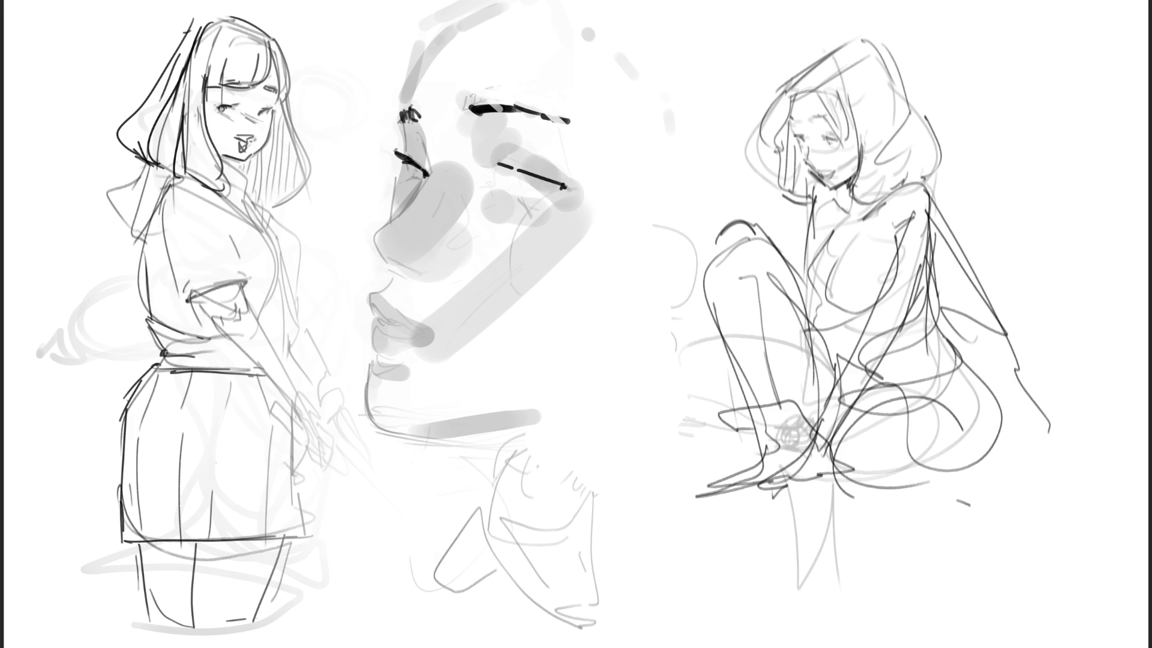
drag(403, 120, 396, 213)
Thicken the eyebrow, darken the nose ridge, draw the lower eyelid and ink the forehead-brow outline.
drag(466, 108, 543, 114)
drag(421, 127, 426, 159)
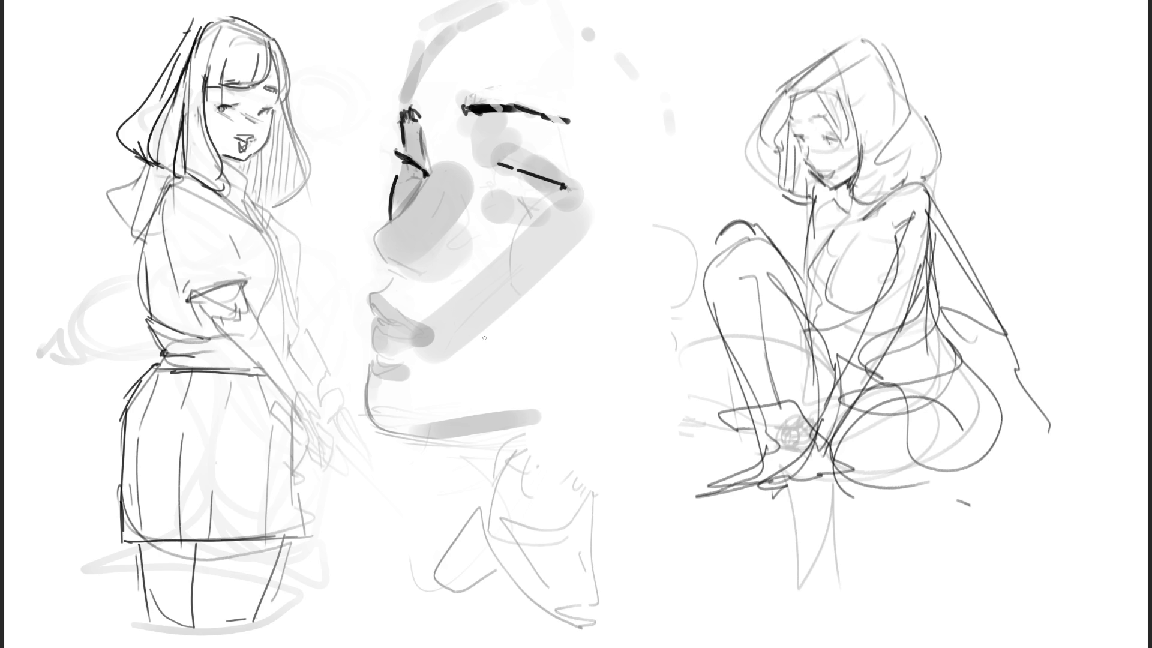
drag(410, 181, 402, 182)
mouse_move(507, 171)
mouse_down()
mouse_move(510, 189)
mouse_move(562, 183)
mouse_up()
mouse_move(419, 120)
mouse_down()
mouse_move(430, 156)
mouse_move(394, 272)
mouse_up()
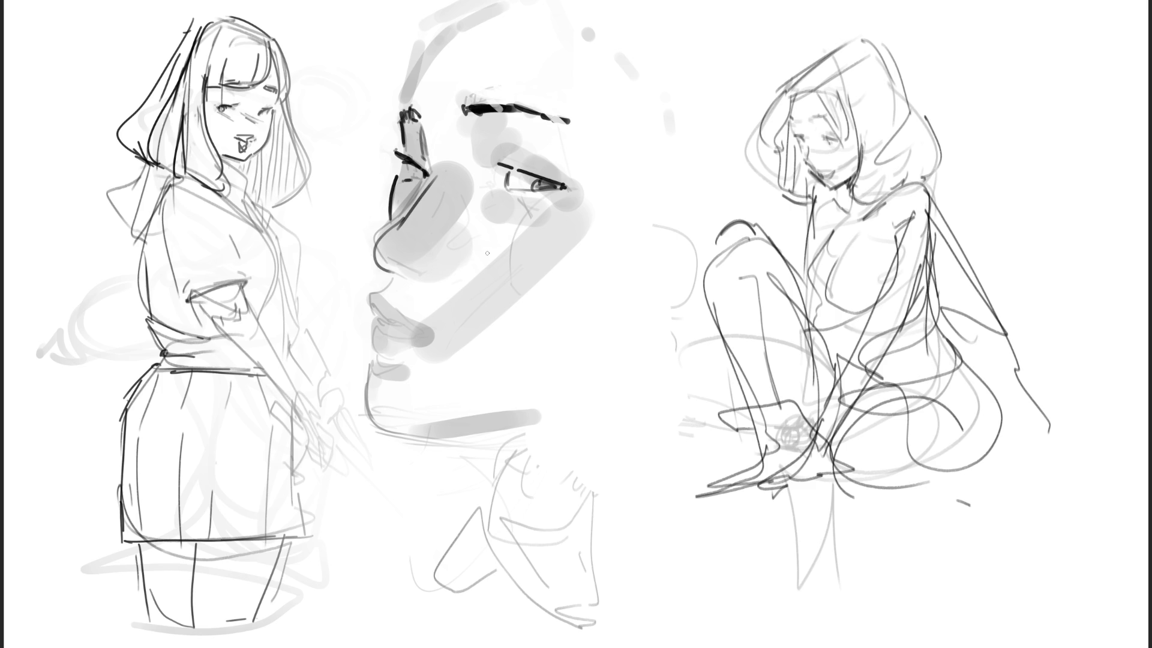
key(ctrl+z)
key(ctrl+z)
mouse_move(497, 185)
mouse_down()
mouse_move(501, 201)
mouse_move(509, 182)
mouse_up()
drag(466, 126, 472, 149)
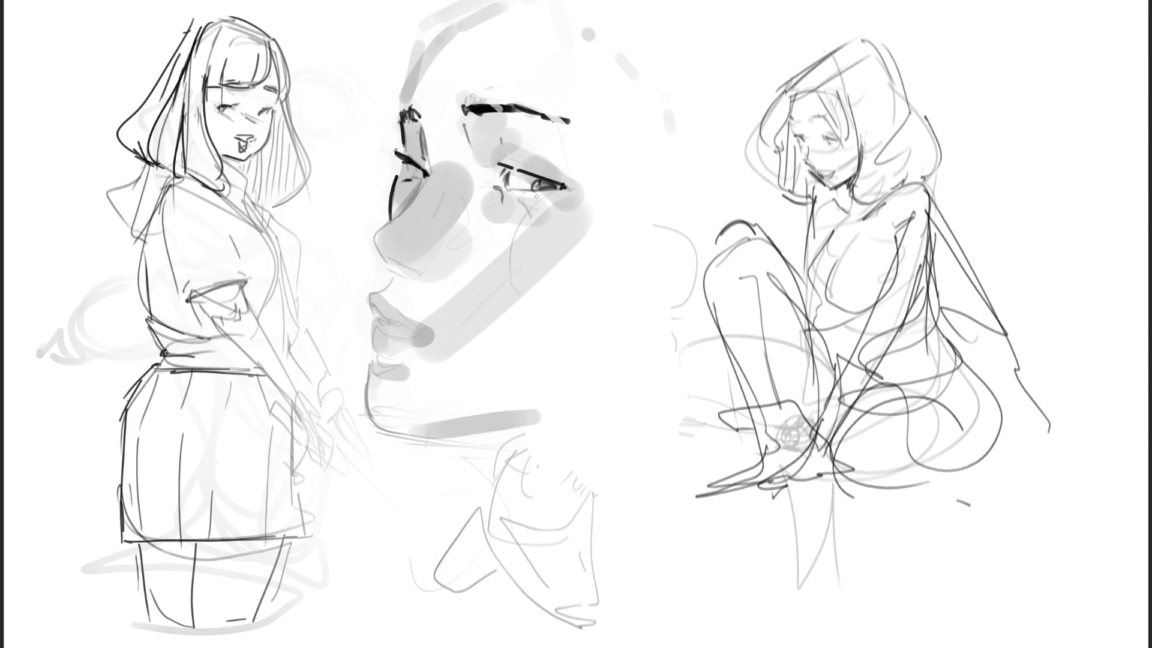
drag(400, 97, 427, 20)
Ink the nose edge and tip, fill the iris, extend the upper lash line and add an eyelid crease.
drag(431, 175, 408, 210)
mouse_move(406, 217)
mouse_down()
mouse_move(410, 282)
mouse_move(426, 278)
mouse_up()
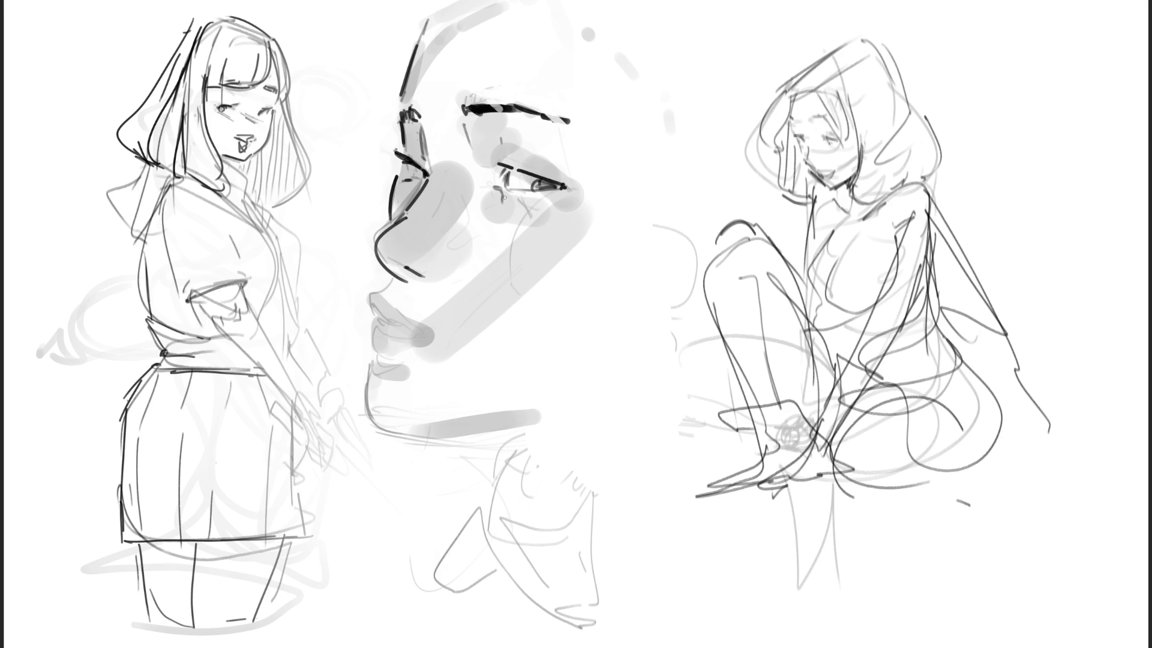
mouse_move(536, 182)
mouse_down()
mouse_move(557, 188)
mouse_move(528, 169)
mouse_up()
drag(521, 194, 586, 181)
drag(507, 148, 539, 153)
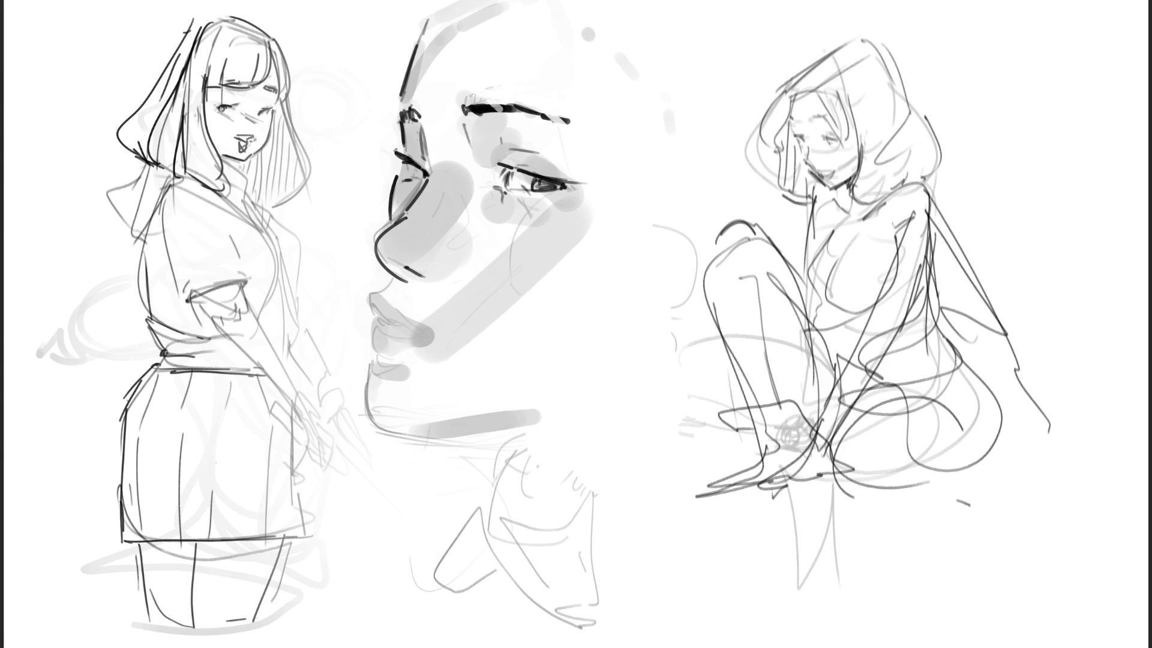
Erase over the right-hand sitting girl until only a faint ghost remains.
mouse_move(840, 270)
mouse_down()
mouse_move(823, 592)
mouse_move(820, 340)
mouse_move(926, 102)
mouse_move(929, 641)
mouse_up()
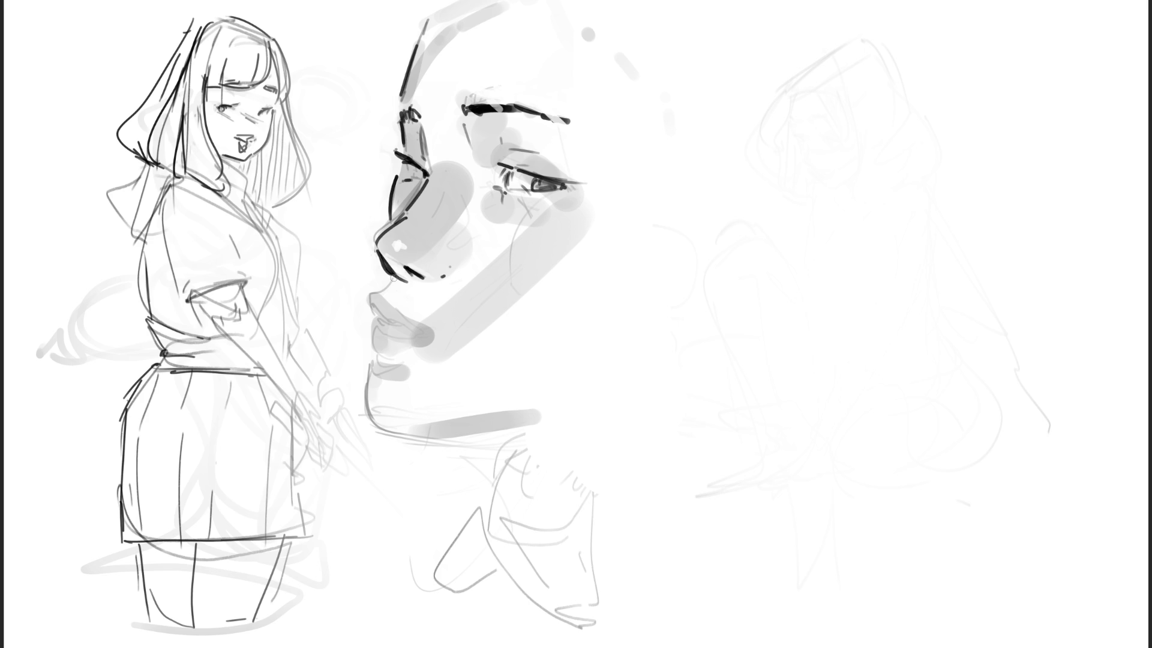
Shade under the nose and nostril and darken the upper and lower lip lines.
mouse_move(387, 272)
mouse_down()
mouse_move(376, 290)
mouse_move(394, 292)
mouse_move(385, 301)
mouse_move(377, 278)
mouse_up()
mouse_move(383, 317)
mouse_down()
mouse_move(407, 324)
mouse_move(388, 331)
mouse_move(436, 341)
mouse_move(398, 342)
mouse_move(393, 357)
mouse_move(414, 342)
mouse_move(382, 354)
mouse_move(419, 357)
mouse_move(415, 322)
mouse_up()
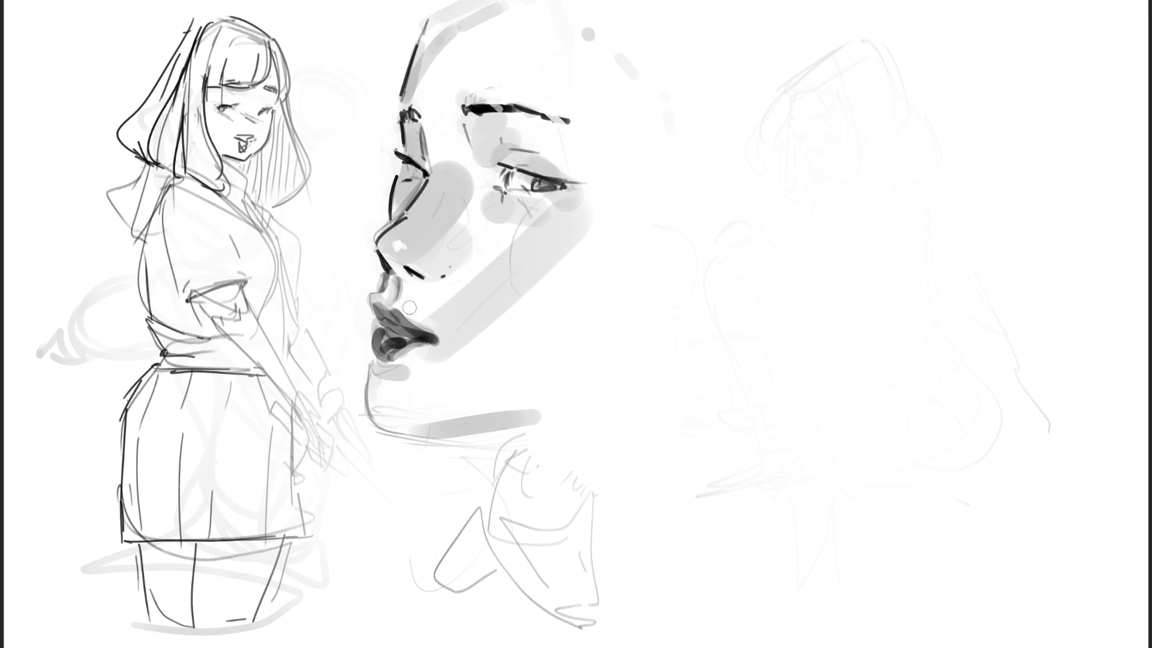
mouse_move(410, 281)
mouse_down()
mouse_move(440, 282)
mouse_move(459, 266)
mouse_move(443, 294)
mouse_up()
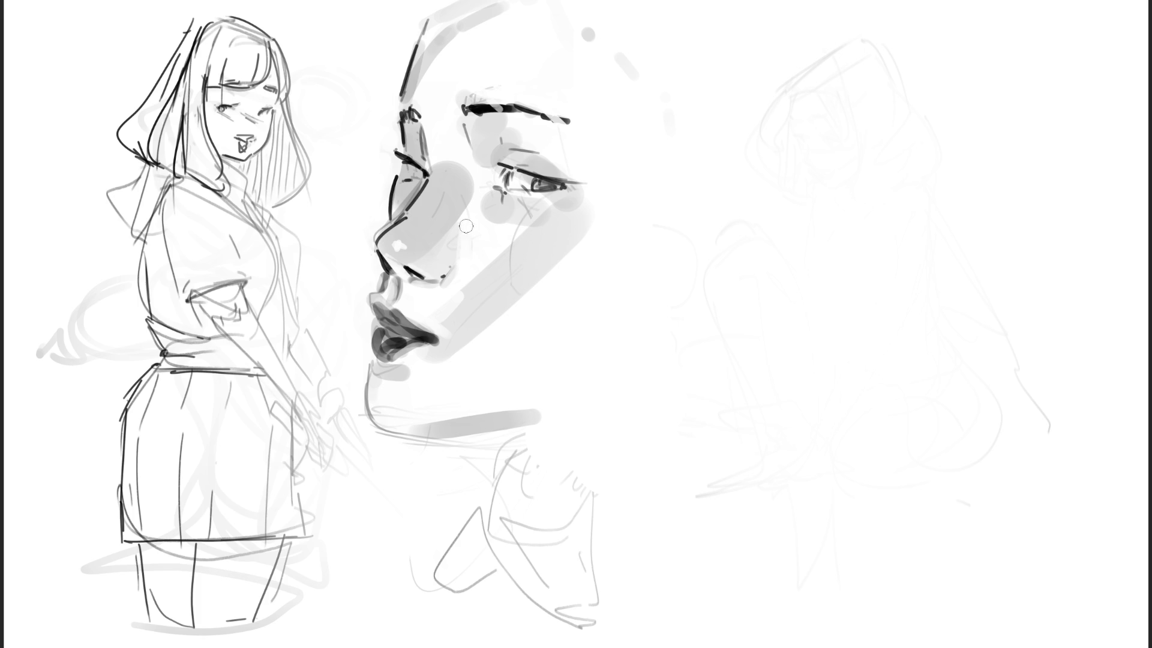
Shade the nostril, inner eye and brow areas, darken the iris, and fill the philtrum and lower-lip stroke.
mouse_move(450, 237)
mouse_down()
mouse_move(460, 226)
mouse_move(457, 246)
mouse_move(458, 222)
mouse_up()
mouse_move(493, 180)
mouse_down()
mouse_move(506, 147)
mouse_move(476, 163)
mouse_move(507, 140)
mouse_move(483, 172)
mouse_move(474, 213)
mouse_move(461, 174)
mouse_move(481, 240)
mouse_move(471, 194)
mouse_up()
mouse_move(444, 130)
mouse_down()
mouse_move(431, 150)
mouse_move(433, 123)
mouse_move(456, 127)
mouse_move(452, 161)
mouse_move(435, 131)
mouse_up()
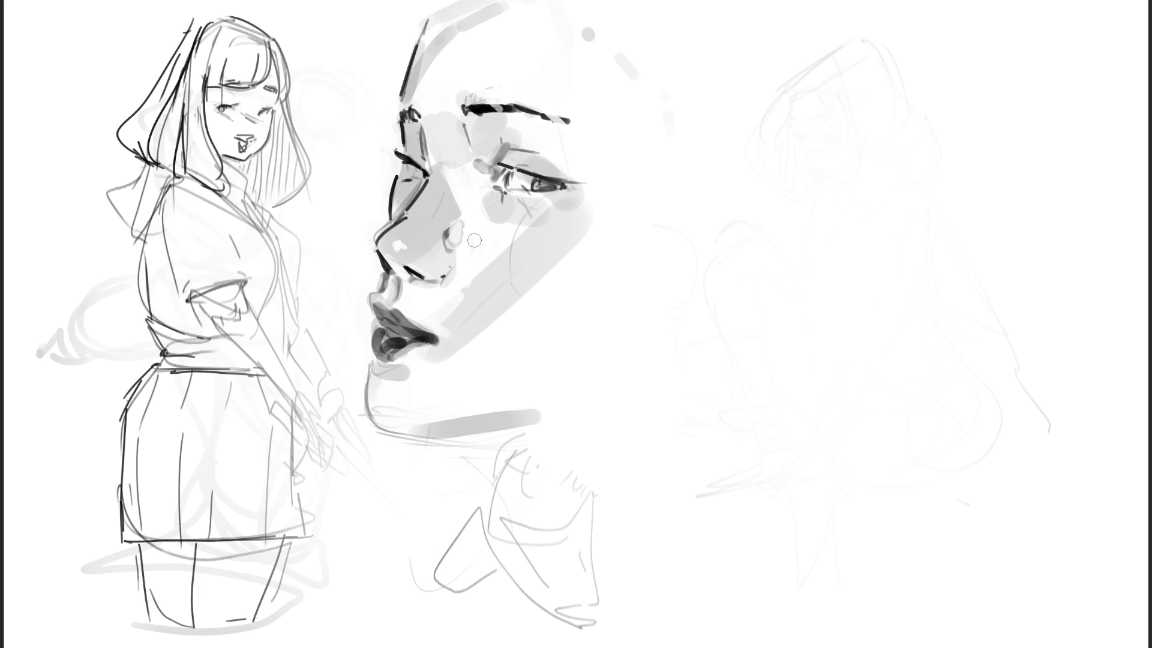
mouse_move(522, 140)
mouse_down()
mouse_move(510, 129)
mouse_move(543, 153)
mouse_move(500, 115)
mouse_move(569, 175)
mouse_move(507, 183)
mouse_move(577, 184)
mouse_move(499, 201)
mouse_move(561, 181)
mouse_up()
drag(415, 164, 426, 175)
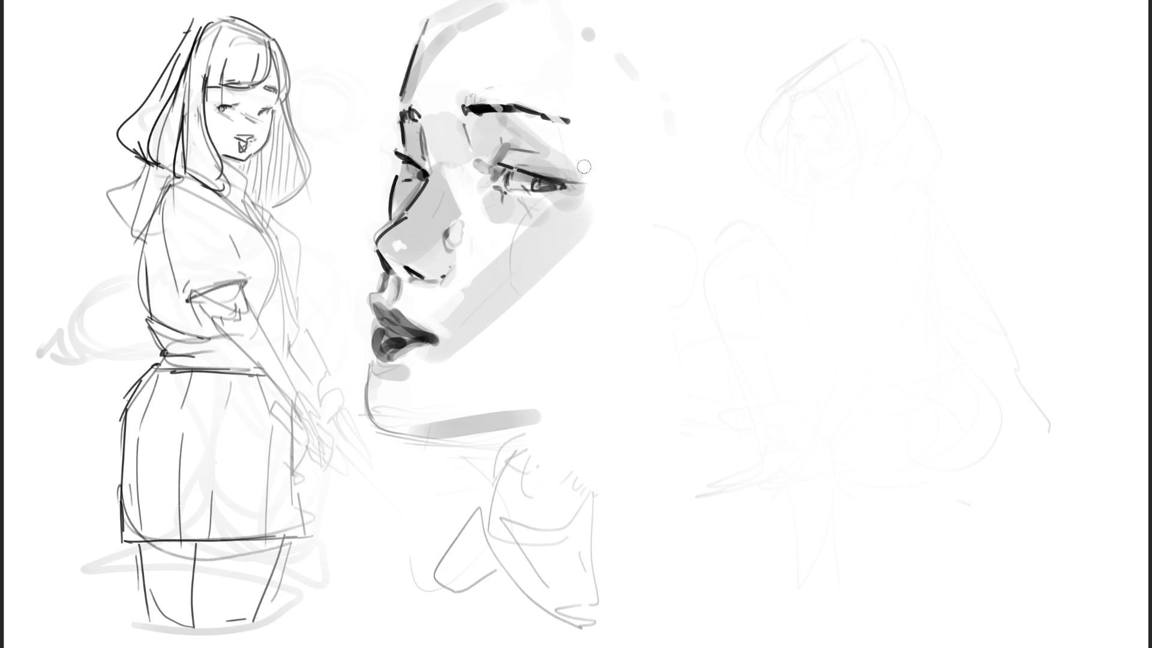
drag(419, 171, 434, 178)
drag(546, 190, 561, 187)
mouse_move(376, 366)
mouse_down()
mouse_move(387, 373)
mouse_move(374, 347)
mouse_move(404, 344)
mouse_up()
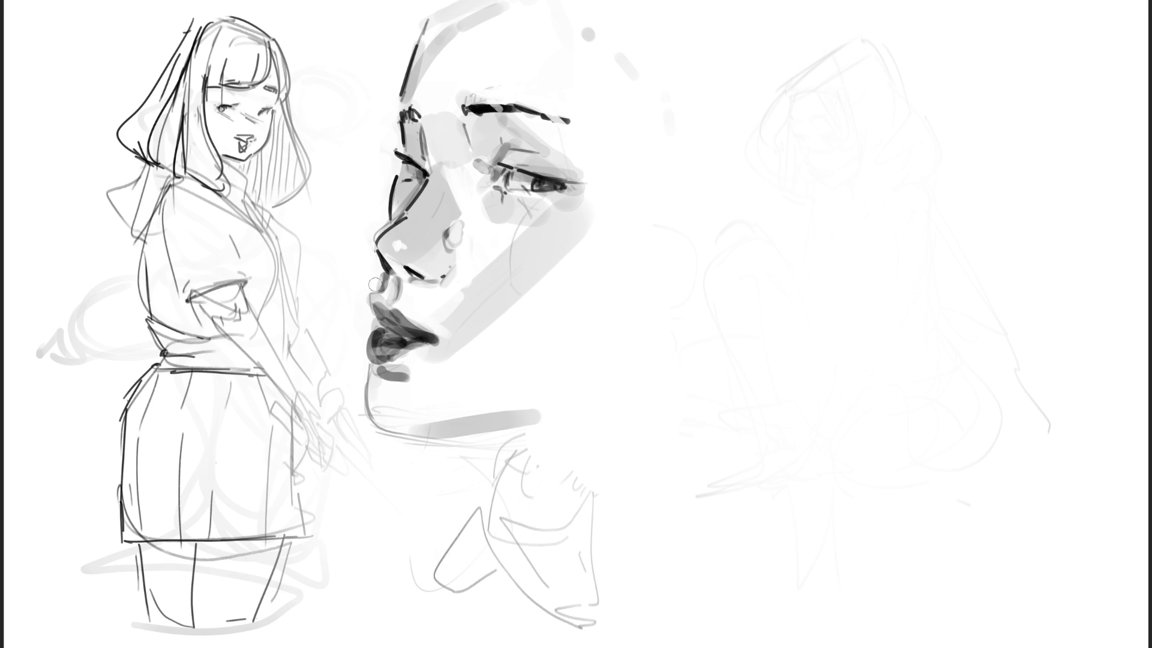
mouse_move(369, 289)
mouse_down()
mouse_move(367, 315)
mouse_move(411, 355)
mouse_move(381, 341)
mouse_move(405, 360)
mouse_move(387, 343)
mouse_move(402, 350)
mouse_up()
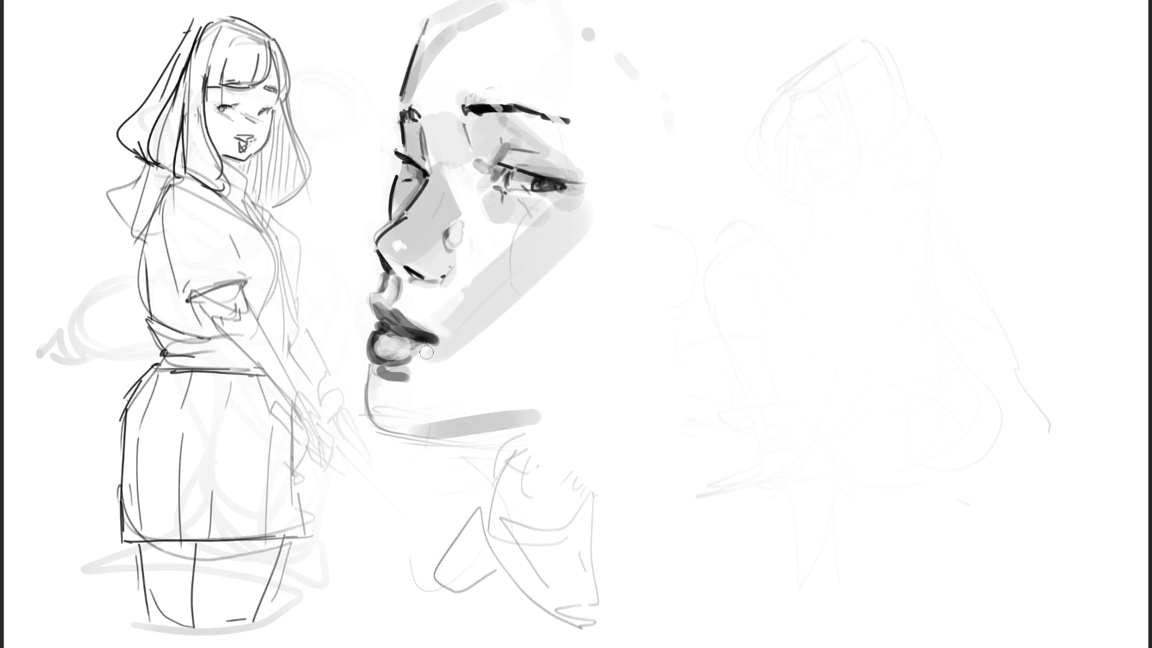
Darken the lower lip and mouth corner, dab grey below the mouth, and outline the chin and jaw.
mouse_move(391, 348)
mouse_down()
mouse_move(441, 341)
mouse_move(480, 352)
mouse_move(436, 323)
mouse_move(438, 310)
mouse_move(466, 310)
mouse_move(440, 319)
mouse_move(458, 378)
mouse_move(477, 345)
mouse_move(482, 376)
mouse_move(450, 361)
mouse_move(467, 435)
mouse_move(478, 414)
mouse_move(441, 330)
mouse_move(487, 321)
mouse_move(414, 381)
mouse_move(454, 377)
mouse_move(426, 373)
mouse_move(431, 383)
mouse_move(387, 396)
mouse_move(390, 414)
mouse_move(404, 412)
mouse_move(384, 375)
mouse_move(396, 408)
mouse_move(384, 420)
mouse_move(463, 424)
mouse_up()
click(449, 351)
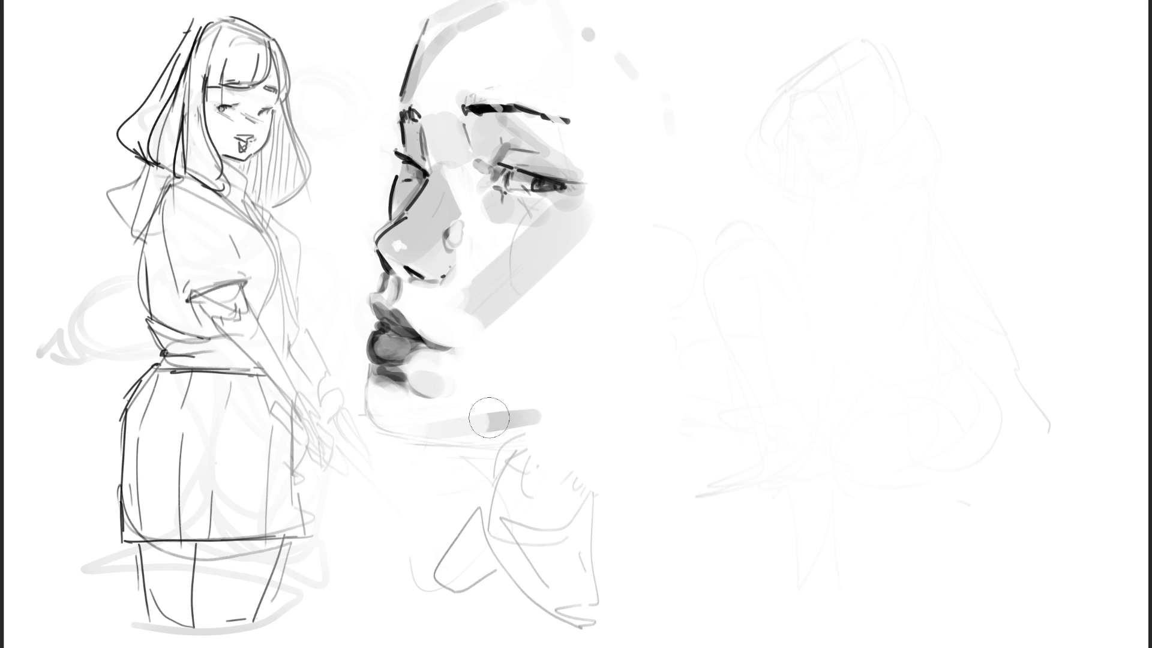
mouse_move(351, 384)
mouse_down()
mouse_move(356, 423)
mouse_move(456, 443)
mouse_move(450, 415)
mouse_move(509, 407)
mouse_move(346, 396)
mouse_move(344, 459)
mouse_move(346, 431)
mouse_move(476, 426)
mouse_up()
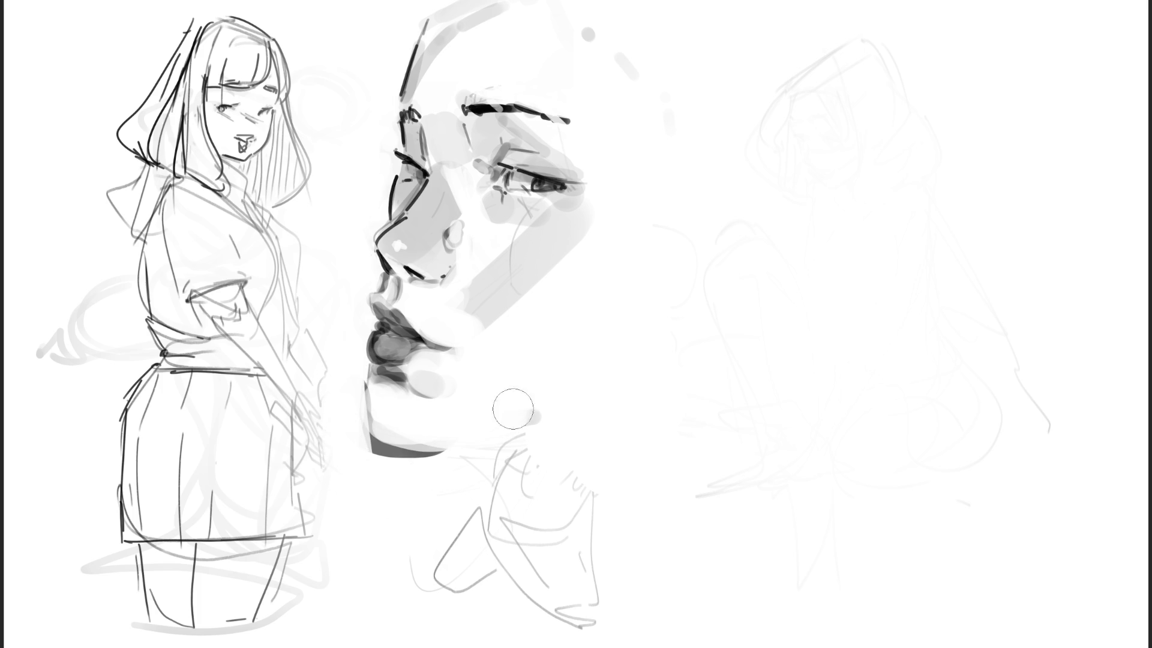
Redraw the dark chin and jaw edge and extend the shadow along the jaw underside.
drag(367, 379, 414, 471)
drag(351, 381, 363, 462)
mouse_move(348, 417)
mouse_down()
mouse_move(353, 364)
mouse_move(420, 439)
mouse_move(416, 425)
mouse_move(522, 462)
mouse_move(567, 444)
mouse_up()
drag(429, 438, 580, 423)
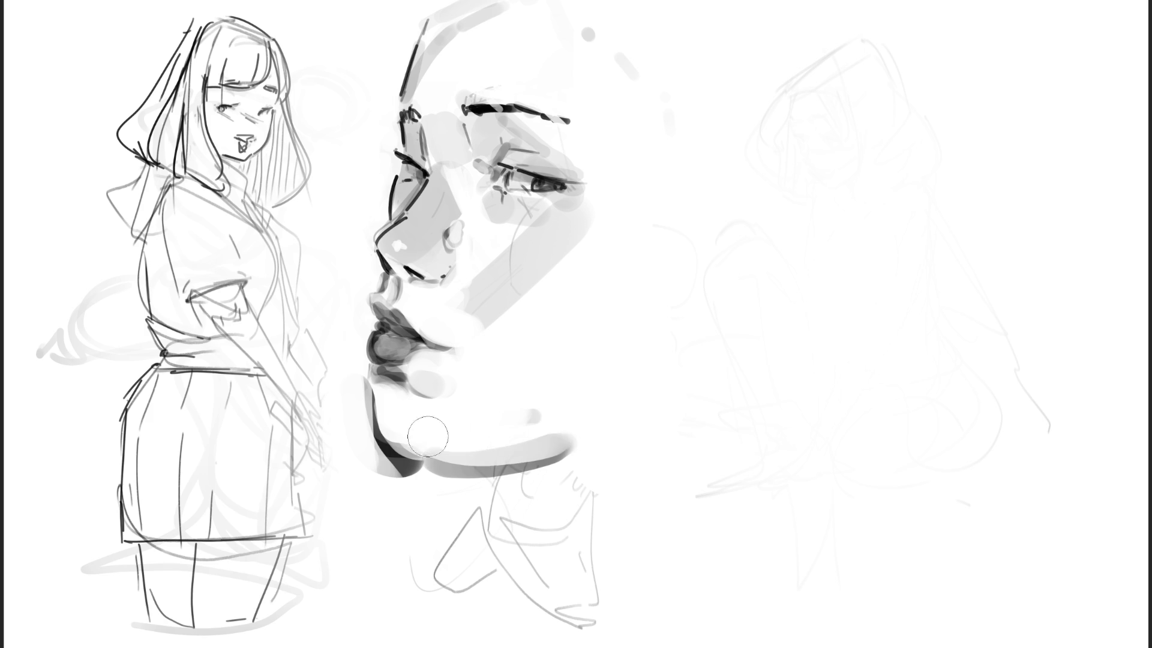
mouse_move(420, 447)
mouse_down()
mouse_move(610, 411)
mouse_move(591, 426)
mouse_up()
drag(420, 447, 582, 430)
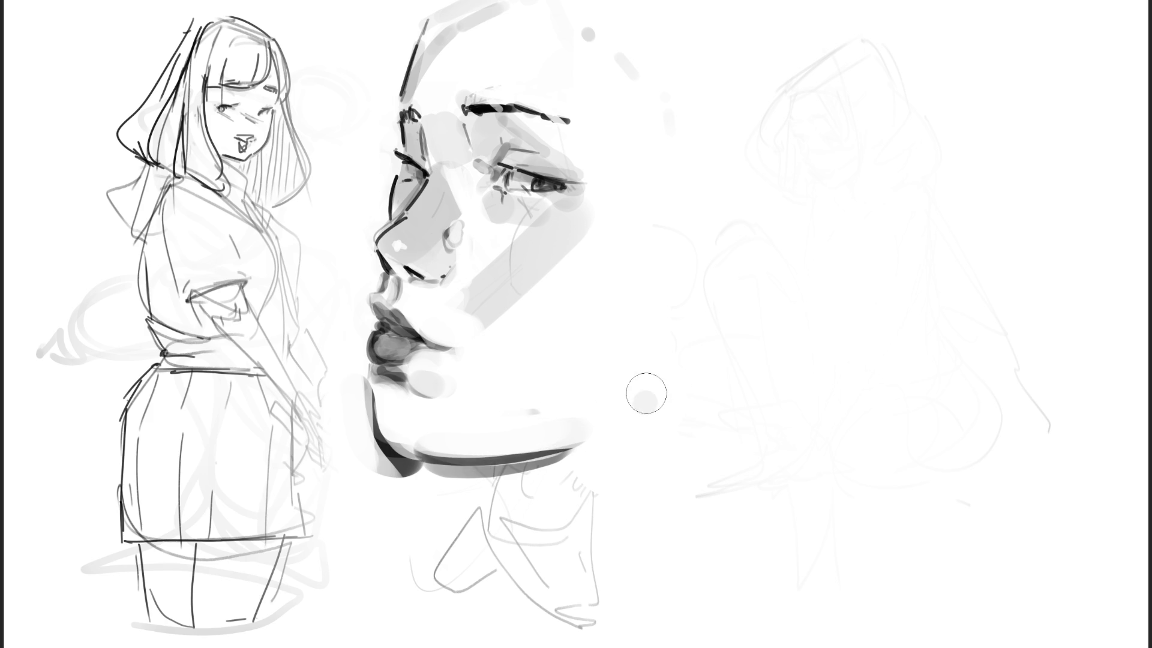
Paint a dark grey diagonal band just right of the jaw.
drag(645, 398, 669, 354)
drag(684, 288, 665, 357)
mouse_move(639, 399)
mouse_down()
mouse_move(695, 270)
mouse_move(668, 298)
mouse_move(645, 390)
mouse_up()
Paint a thin shadow edge down the neck and a dark stroke right of the jaw.
drag(483, 471, 543, 580)
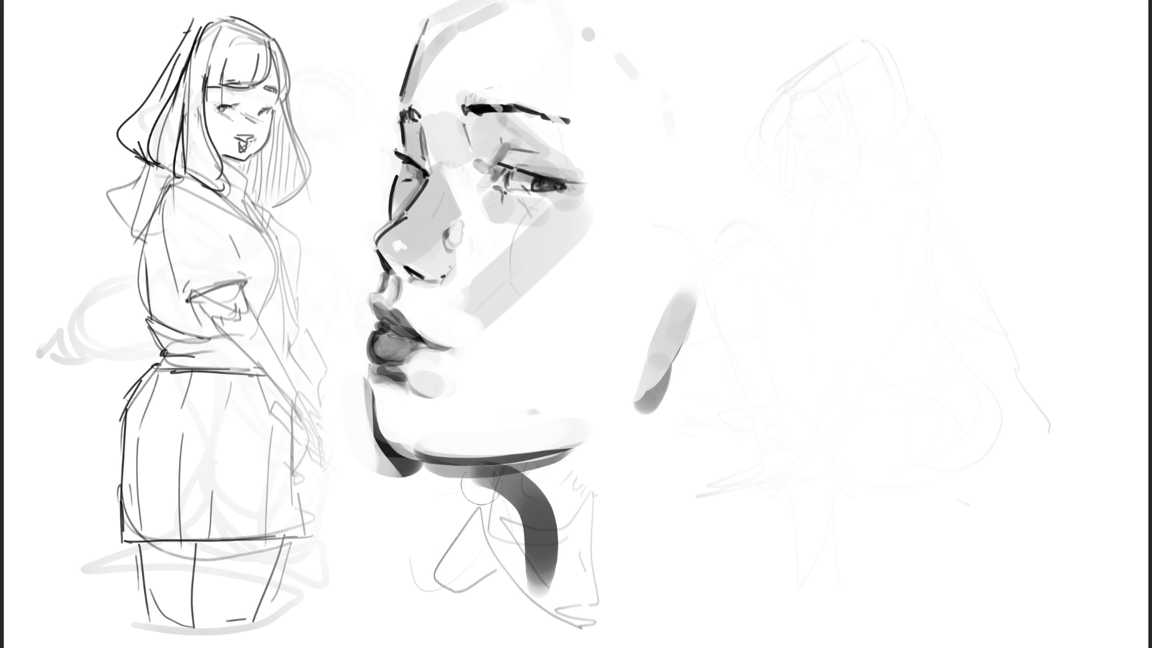
drag(480, 488, 525, 603)
drag(561, 499, 552, 601)
mouse_move(690, 372)
mouse_down()
mouse_move(630, 579)
mouse_move(690, 445)
mouse_up()
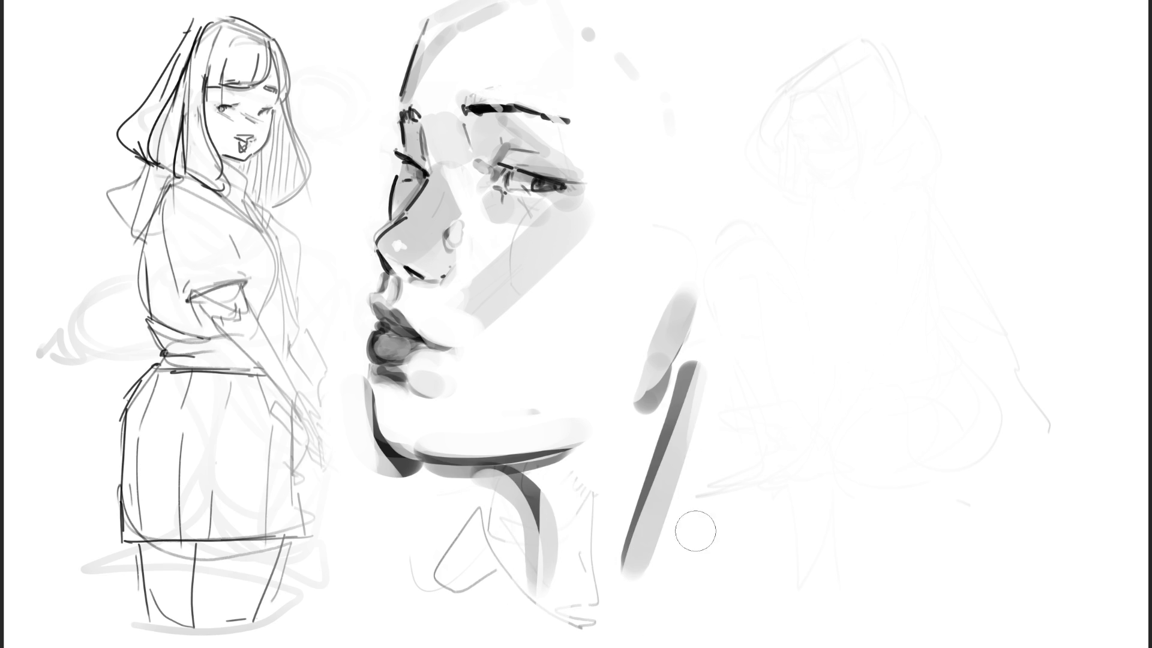
Lighten the under-jaw shadow and softly shade below the right eye and eyelid.
mouse_move(441, 480)
mouse_down()
mouse_move(384, 465)
mouse_move(481, 471)
mouse_up()
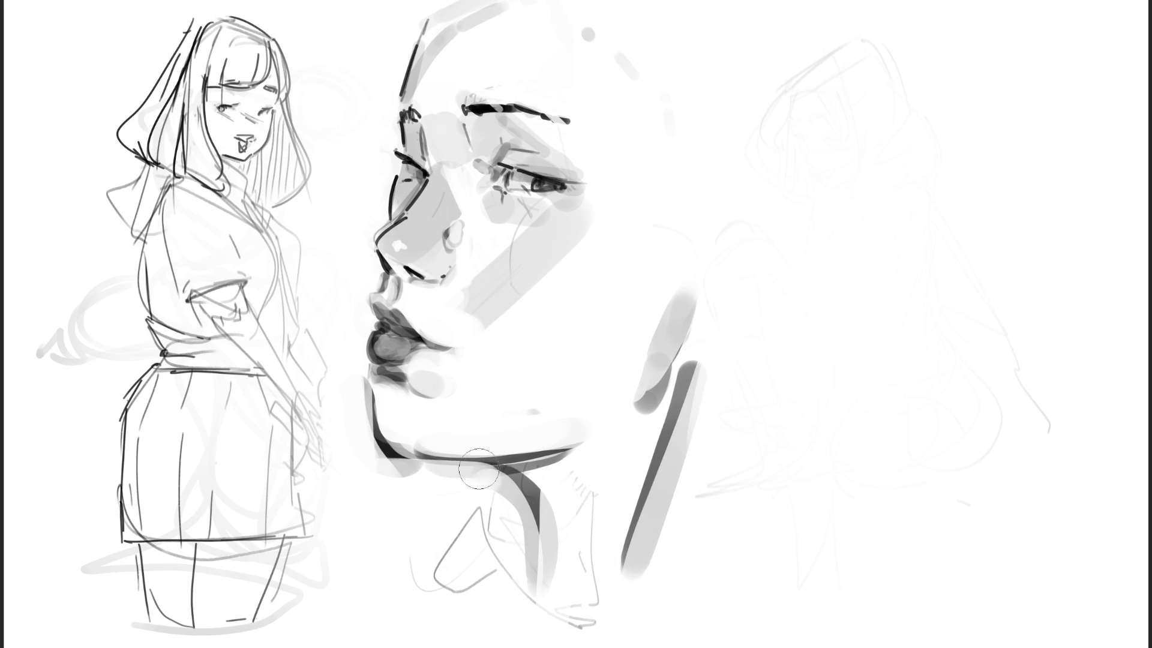
mouse_move(510, 199)
mouse_down()
mouse_move(555, 210)
mouse_move(585, 198)
mouse_up()
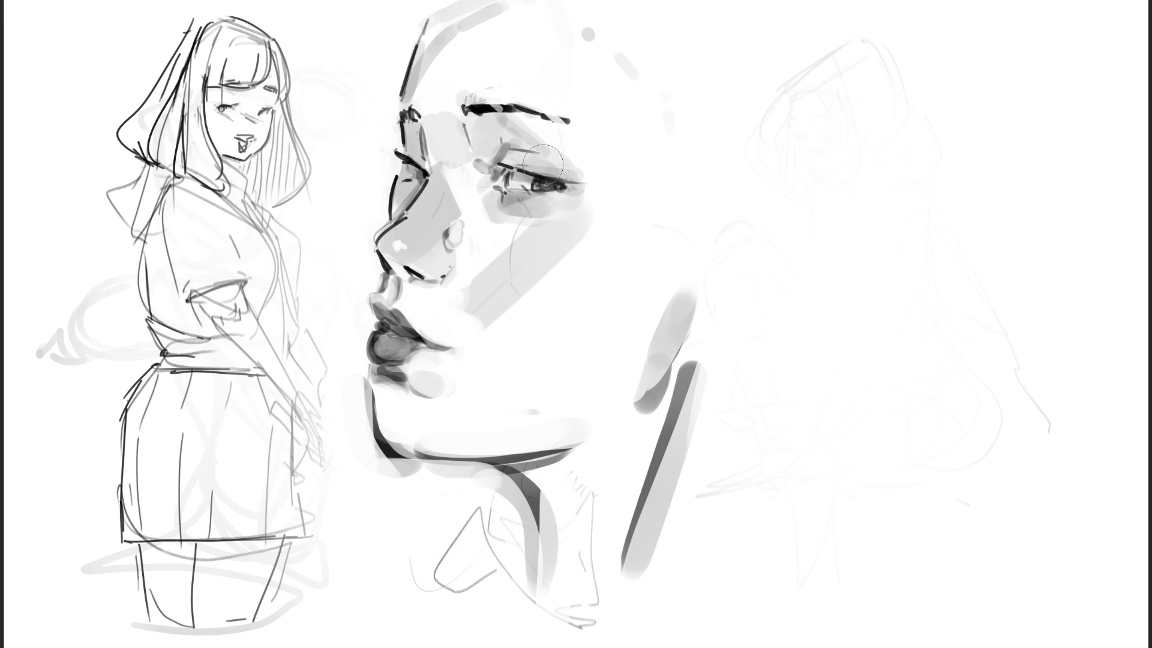
drag(536, 159, 564, 165)
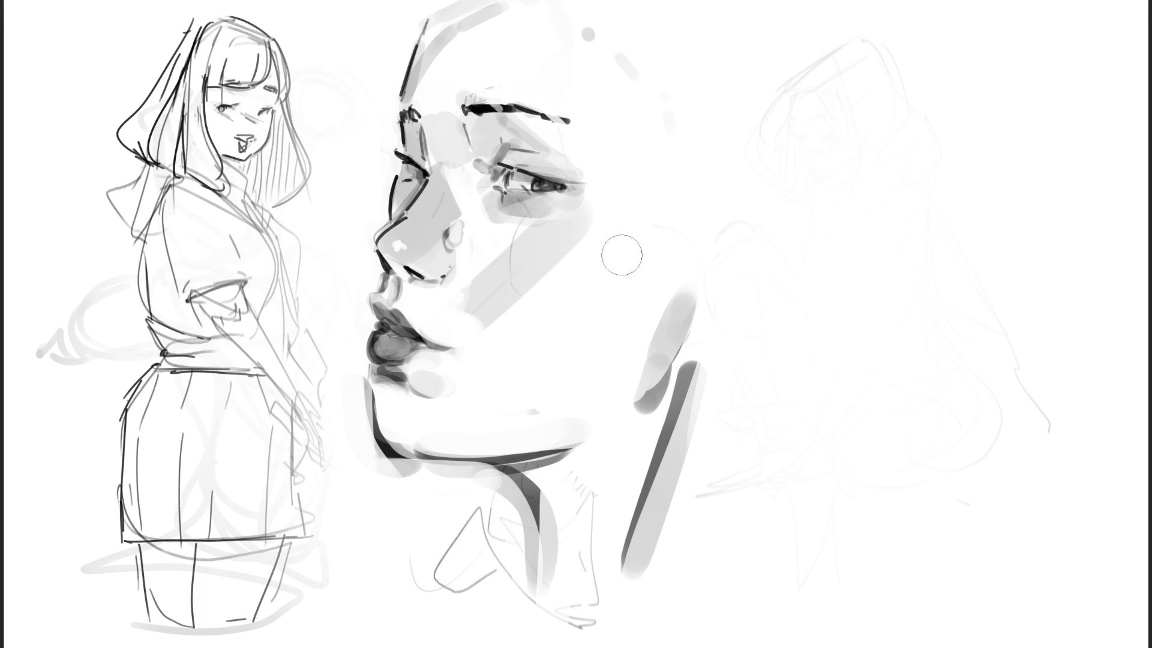
key(bracketright)
key(bracketright)
key(bracketright)
Wash broad light grey over the forehead, cheek, jaw and neck, and darken the head's left edge.
mouse_move(594, 75)
mouse_down()
mouse_move(589, 57)
mouse_move(643, 283)
mouse_move(502, 360)
mouse_move(632, 358)
mouse_move(594, 558)
mouse_up()
drag(630, 500, 592, 463)
key(bracketleft)
key(bracketleft)
key(bracketleft)
mouse_move(576, 15)
mouse_down()
mouse_move(561, 126)
mouse_move(573, 232)
mouse_move(471, 343)
mouse_up()
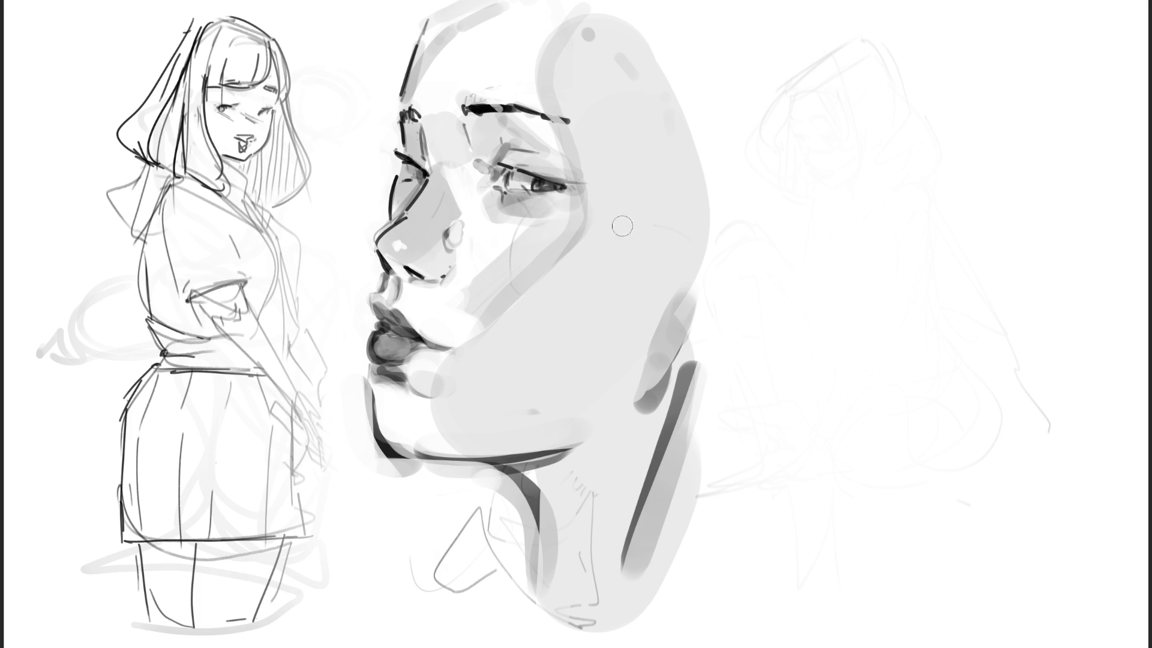
Brighten the cheek, mouth corner, chin and jaw, then tint the whole head oval grey.
mouse_move(521, 236)
mouse_down()
mouse_move(588, 223)
mouse_move(578, 242)
mouse_up()
mouse_move(450, 360)
mouse_down()
mouse_move(462, 342)
mouse_move(459, 351)
mouse_up()
mouse_move(426, 428)
mouse_down()
mouse_move(460, 387)
mouse_move(450, 420)
mouse_move(432, 414)
mouse_move(490, 424)
mouse_move(546, 389)
mouse_move(475, 435)
mouse_move(489, 385)
mouse_up()
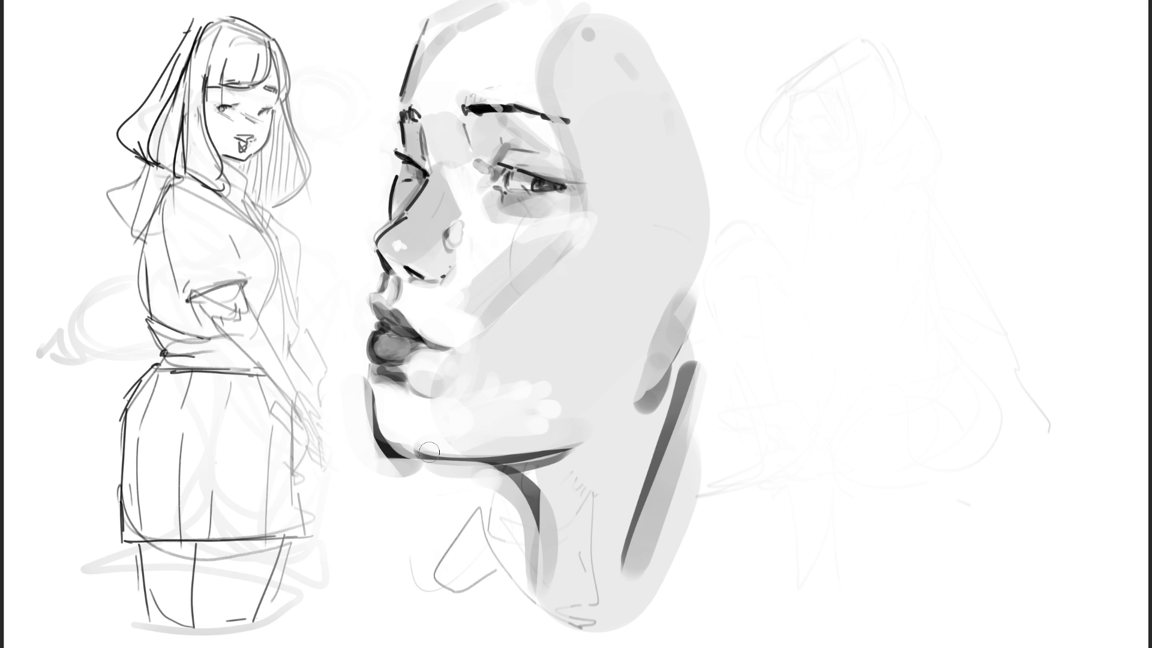
key(bracketright)
key(bracketright)
key(bracketright)
mouse_move(458, 423)
mouse_down()
mouse_move(625, 360)
mouse_move(660, 279)
mouse_up()
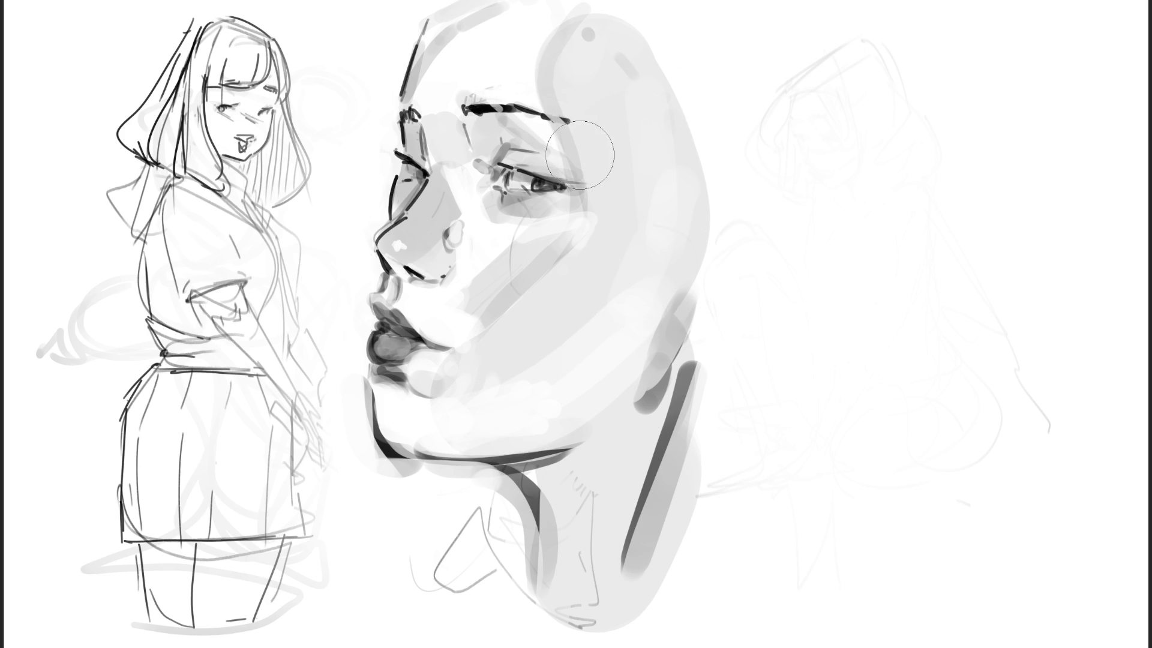
key(bracketright)
key(bracketright)
key(bracketright)
mouse_move(566, 142)
mouse_down()
mouse_move(546, 236)
mouse_move(578, 590)
mouse_up()
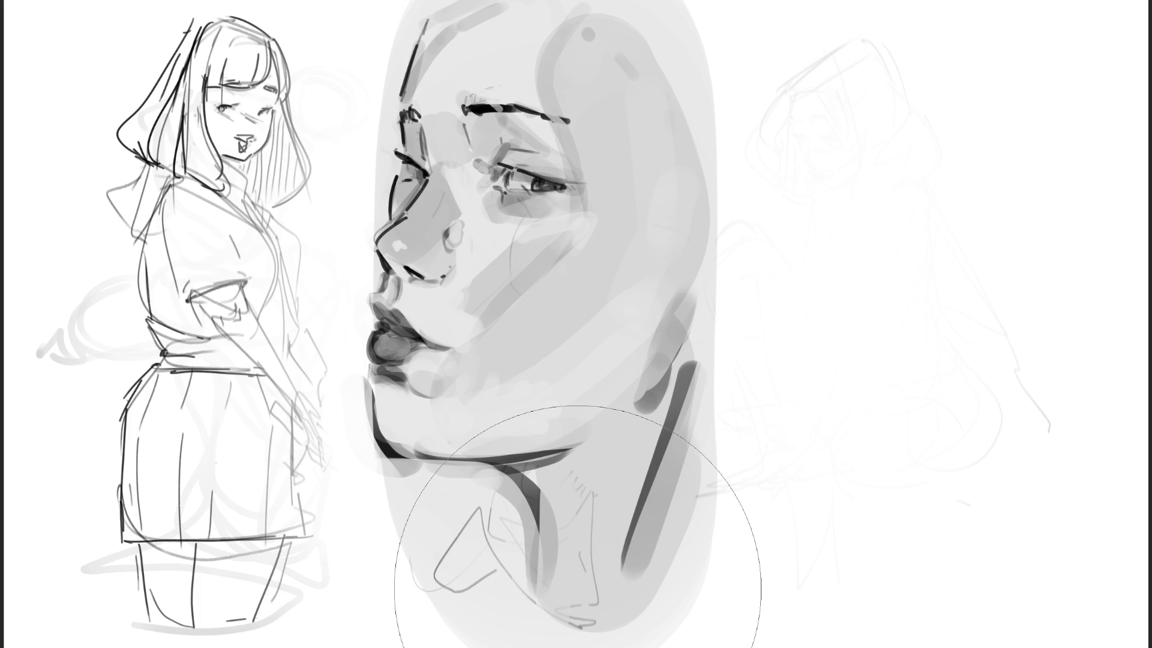
Sample a lighter tone and rework the chin and the shadow under the lower lip.
key(bracketleft)
key(bracketleft)
key(bracketleft)
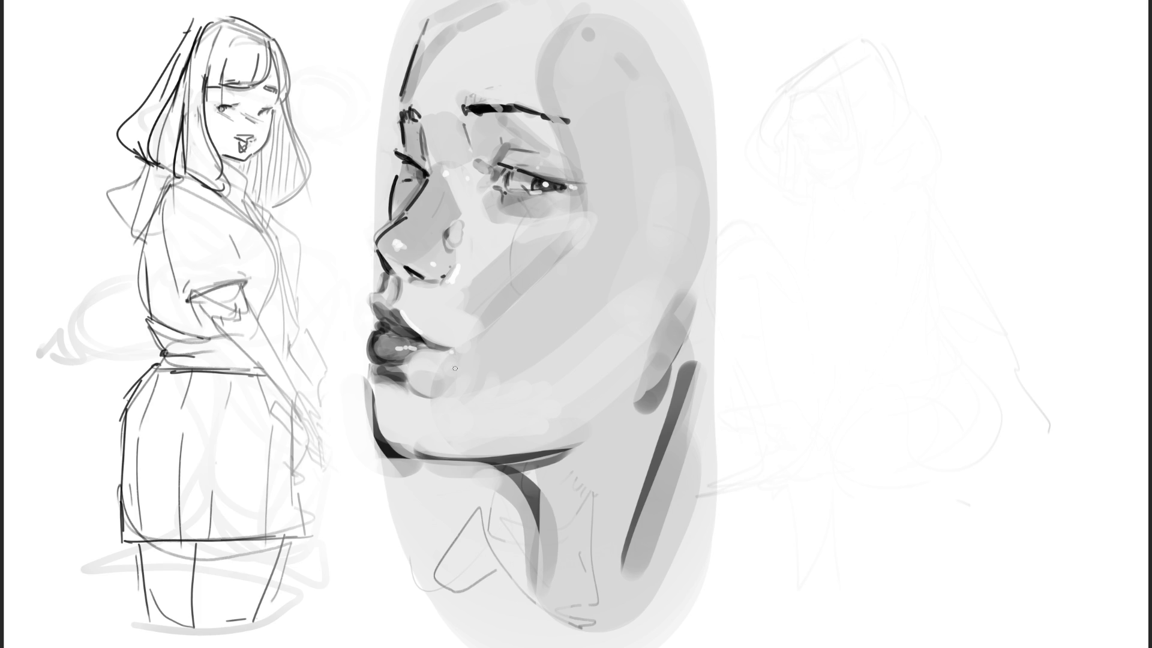
ctrl+click(425, 416)
mouse_move(420, 390)
mouse_down()
mouse_move(445, 378)
mouse_move(432, 390)
mouse_move(388, 389)
mouse_up()
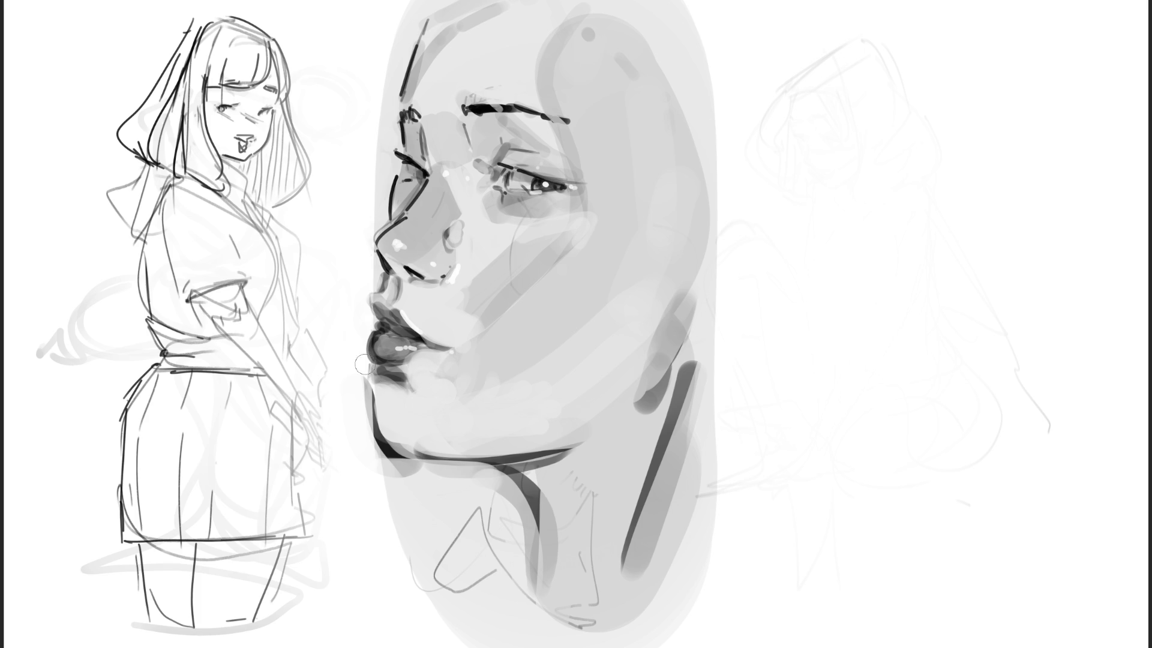
mouse_move(393, 389)
mouse_down()
mouse_move(379, 376)
mouse_move(408, 373)
mouse_up()
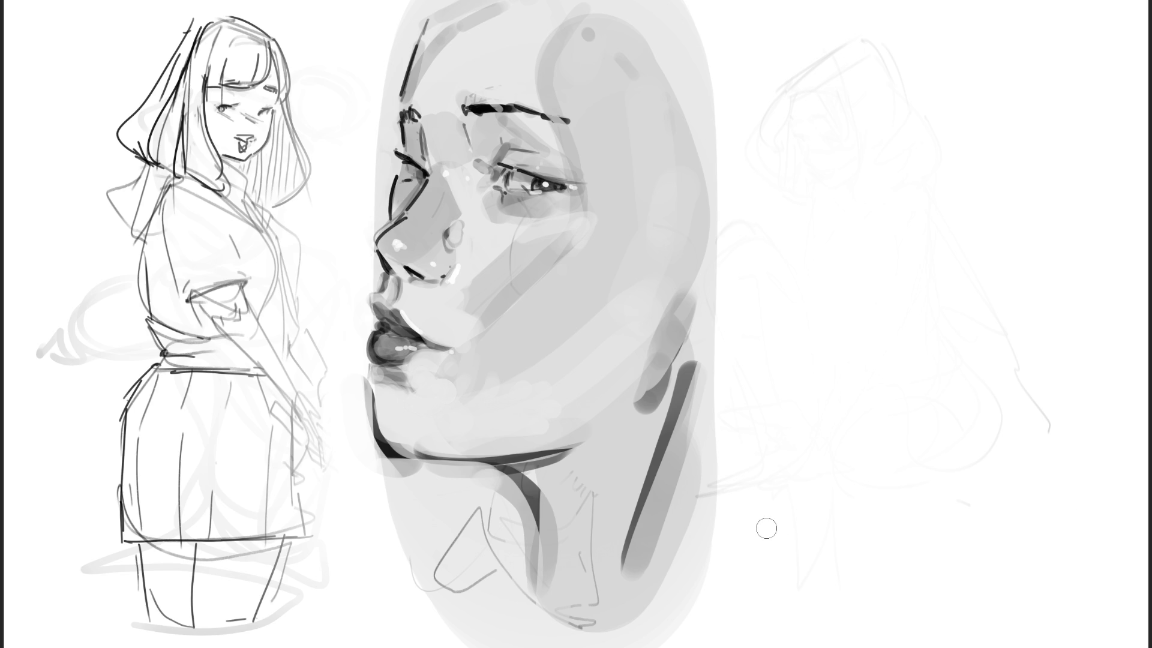
click(387, 382)
Darken the jawline shadow, shade under the lower eyelid and add a forehead hair stroke.
drag(523, 462, 568, 461)
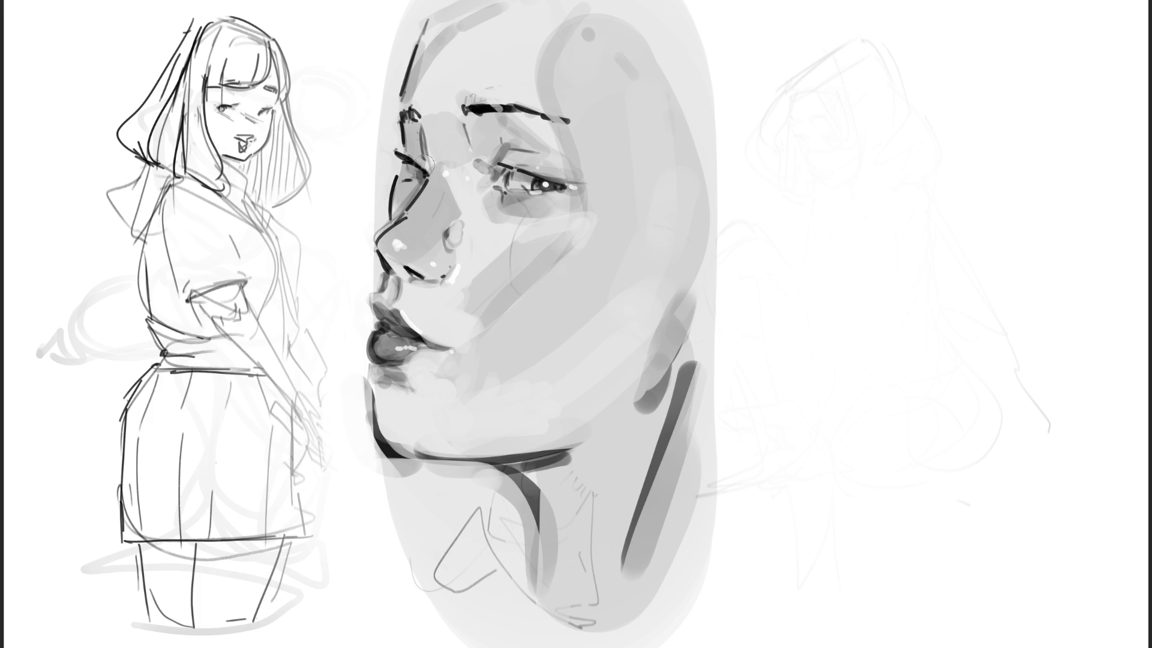
drag(535, 199, 552, 198)
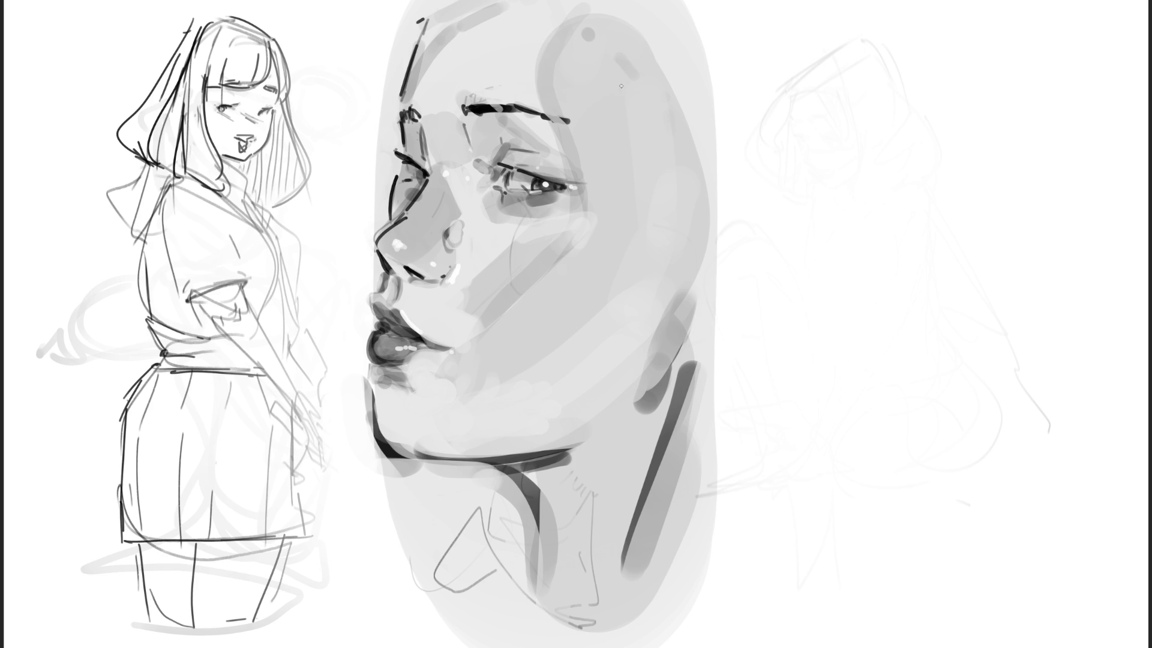
drag(527, 52, 560, 91)
Paint dark hair strokes across the head top and long strands down the face's right side.
drag(517, 7, 561, 96)
drag(541, 39, 565, 95)
drag(563, 7, 588, 109)
mouse_move(595, 51)
mouse_down()
mouse_move(601, 121)
mouse_move(635, 150)
mouse_up()
drag(656, 25, 643, 265)
drag(677, 42, 615, 377)
drag(694, 246, 695, 257)
Paint dark bangs at the upper-left of the head.
drag(427, 38, 396, 79)
drag(487, 2, 390, 90)
drag(396, 54, 382, 90)
drag(417, 3, 387, 85)
drag(384, 35, 375, 111)
drag(390, 1, 376, 12)
Sketch the looping hair outline and curved arcs right of the face.
drag(735, 114, 619, 377)
mouse_move(738, 201)
mouse_down()
mouse_move(715, 250)
mouse_move(818, 166)
mouse_up()
drag(827, 200, 729, 316)
click(704, 319)
drag(821, 229, 804, 297)
drag(717, 306, 765, 319)
drag(764, 250, 707, 327)
drag(757, 203, 794, 277)
Fill the dark hair mass over the head top and down the right side, undoing the last strand.
mouse_move(580, 51)
mouse_down()
mouse_move(600, 72)
mouse_move(672, 36)
mouse_move(708, 252)
mouse_up()
mouse_move(759, 24)
mouse_down()
mouse_move(711, 231)
mouse_move(834, 138)
mouse_move(852, 270)
mouse_move(805, 198)
mouse_move(776, 312)
mouse_move(841, 336)
mouse_up()
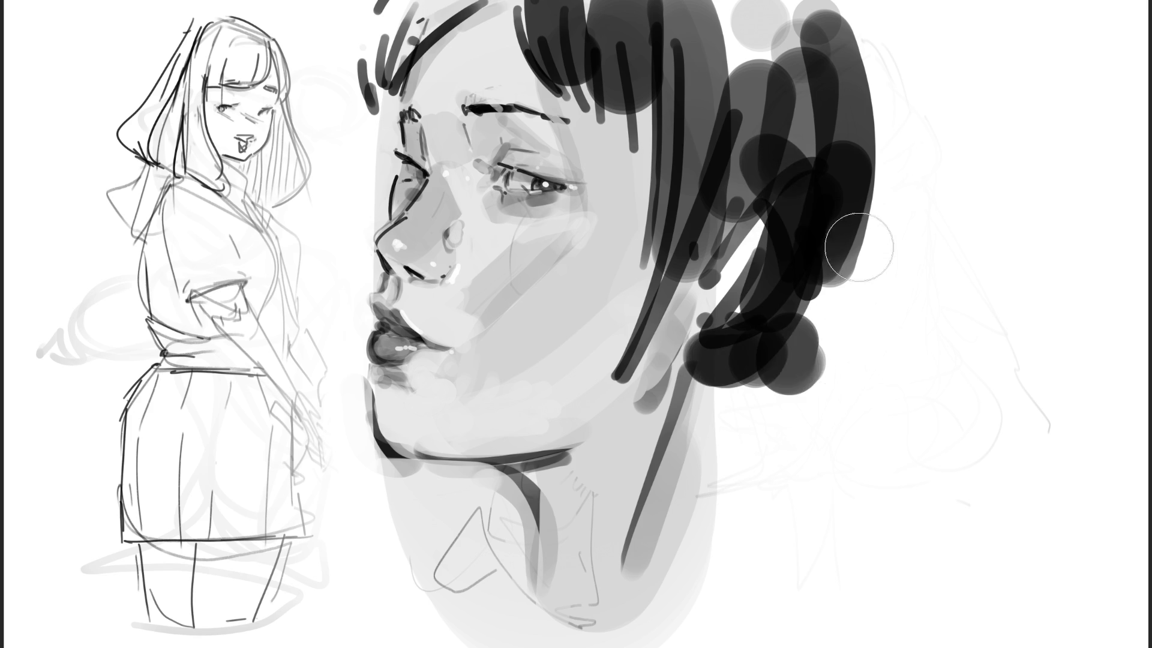
drag(888, 132, 798, 396)
mouse_move(708, 409)
mouse_down()
mouse_move(858, 384)
mouse_move(894, 180)
mouse_up()
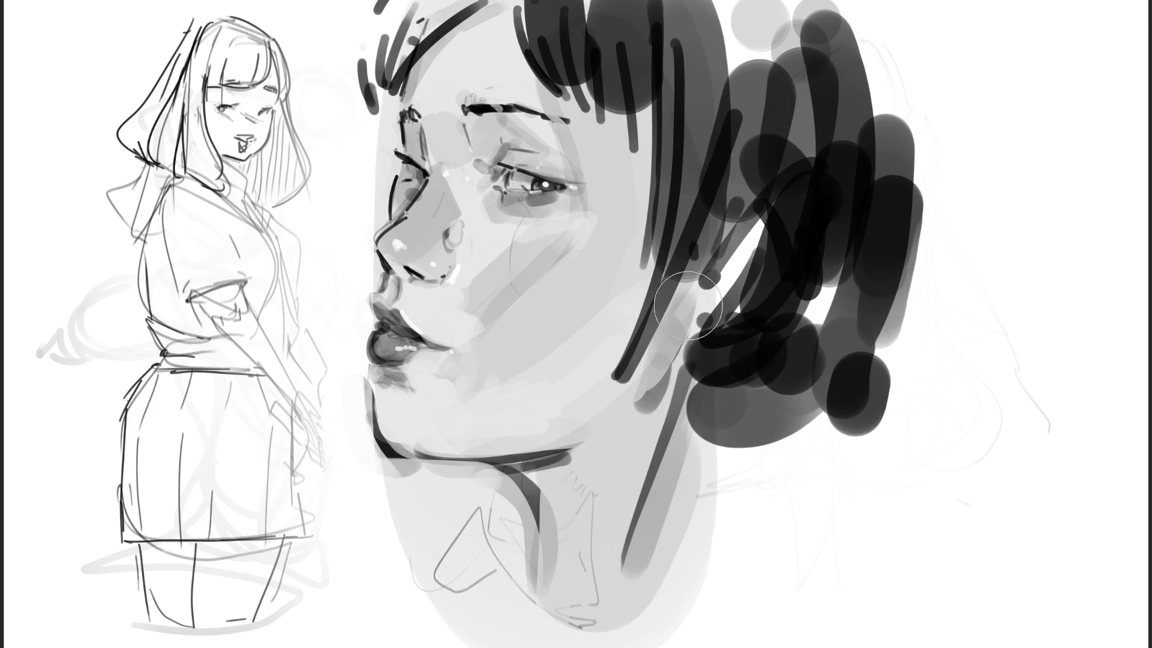
mouse_move(390, 78)
mouse_down()
mouse_move(420, 36)
mouse_move(410, 1)
mouse_move(366, 57)
mouse_up()
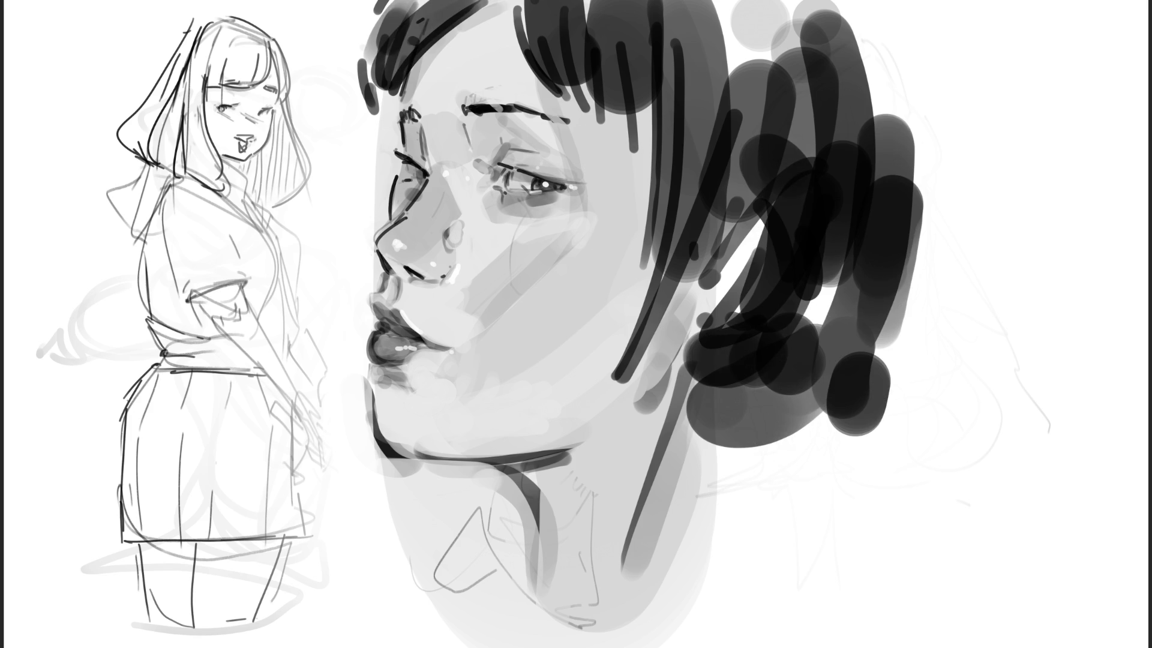
mouse_move(881, 18)
mouse_down()
mouse_move(916, 204)
mouse_move(892, 282)
mouse_move(744, 291)
mouse_move(784, 193)
mouse_up()
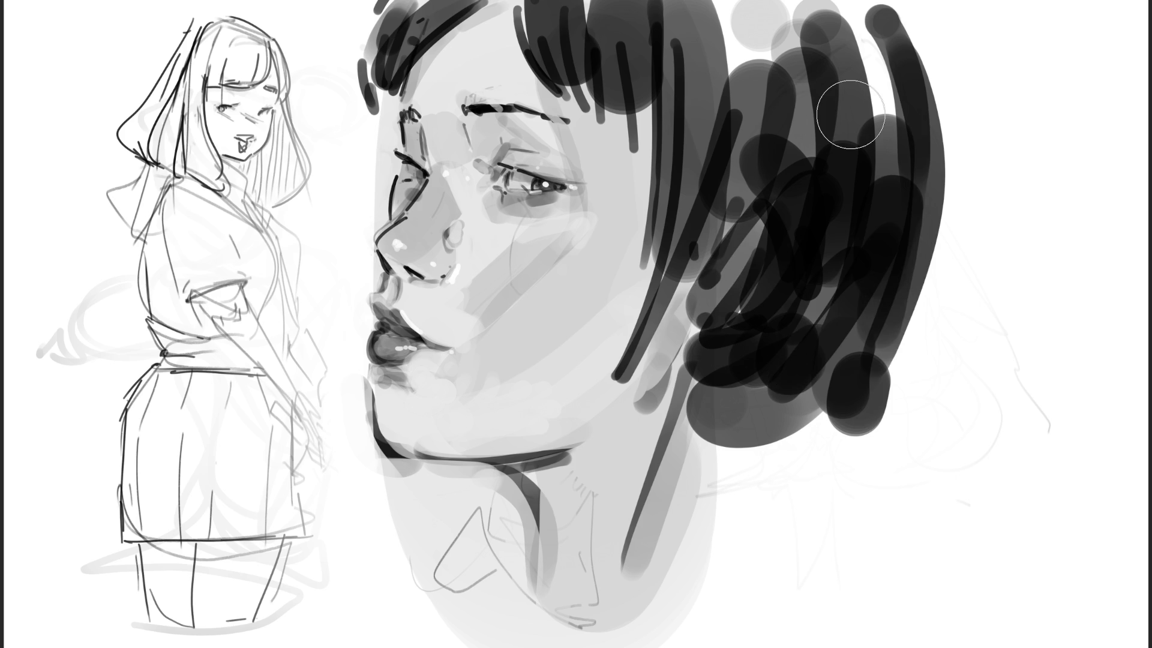
key(ctrl+z)
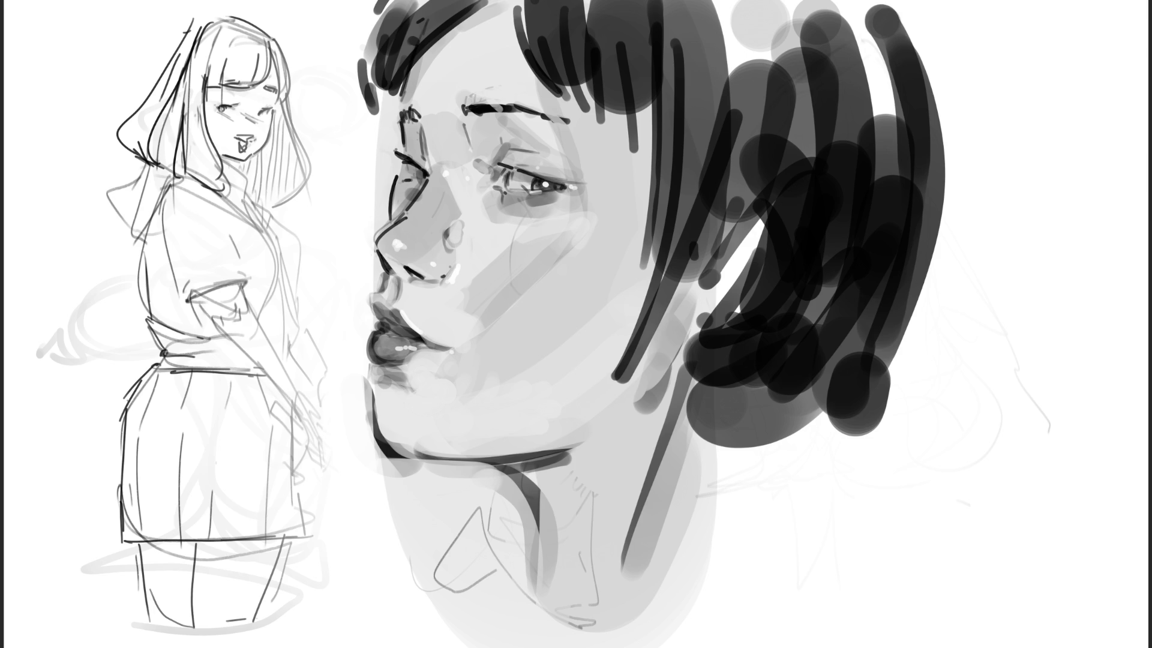
Lighten the right and lower-right of the hair with broad light grey strokes.
mouse_move(733, 386)
mouse_down()
mouse_move(757, 499)
mouse_move(874, 357)
mouse_move(1006, 417)
mouse_move(930, 131)
mouse_move(982, 268)
mouse_up()
drag(987, 144, 993, 480)
mouse_move(721, 420)
mouse_down()
mouse_move(709, 647)
mouse_move(849, 527)
mouse_move(754, 566)
mouse_move(960, 186)
mouse_move(953, 514)
mouse_move(858, 18)
mouse_move(785, 26)
mouse_up()
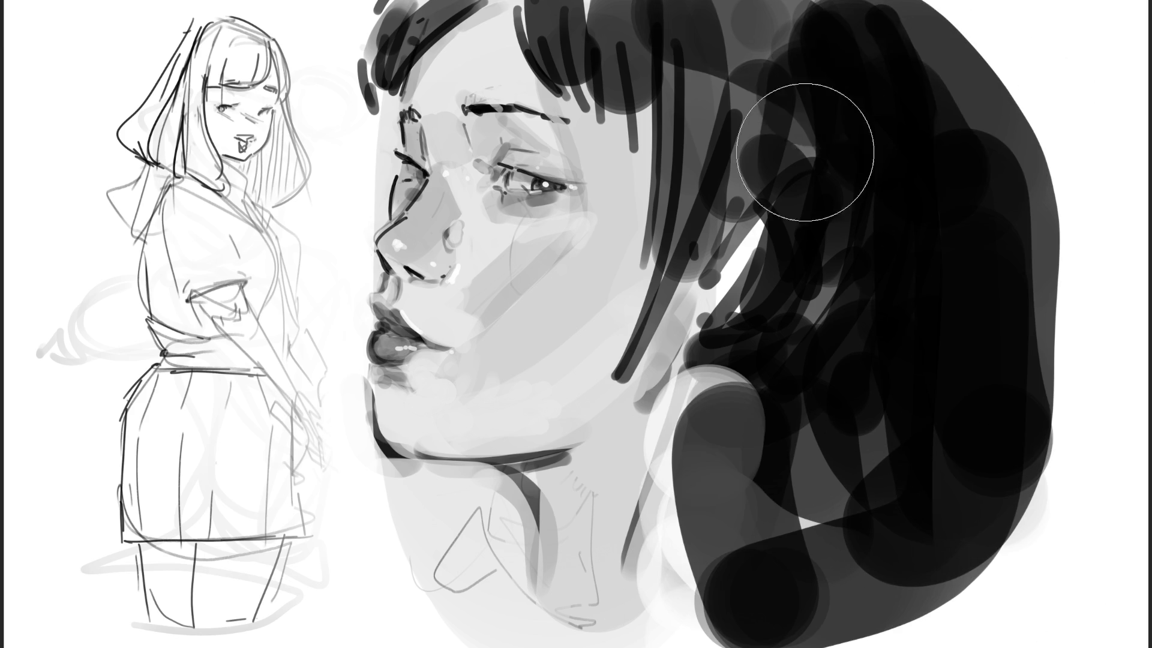
mouse_move(1001, 71)
mouse_down()
mouse_move(921, 48)
mouse_move(1003, 134)
mouse_move(1021, 618)
mouse_up()
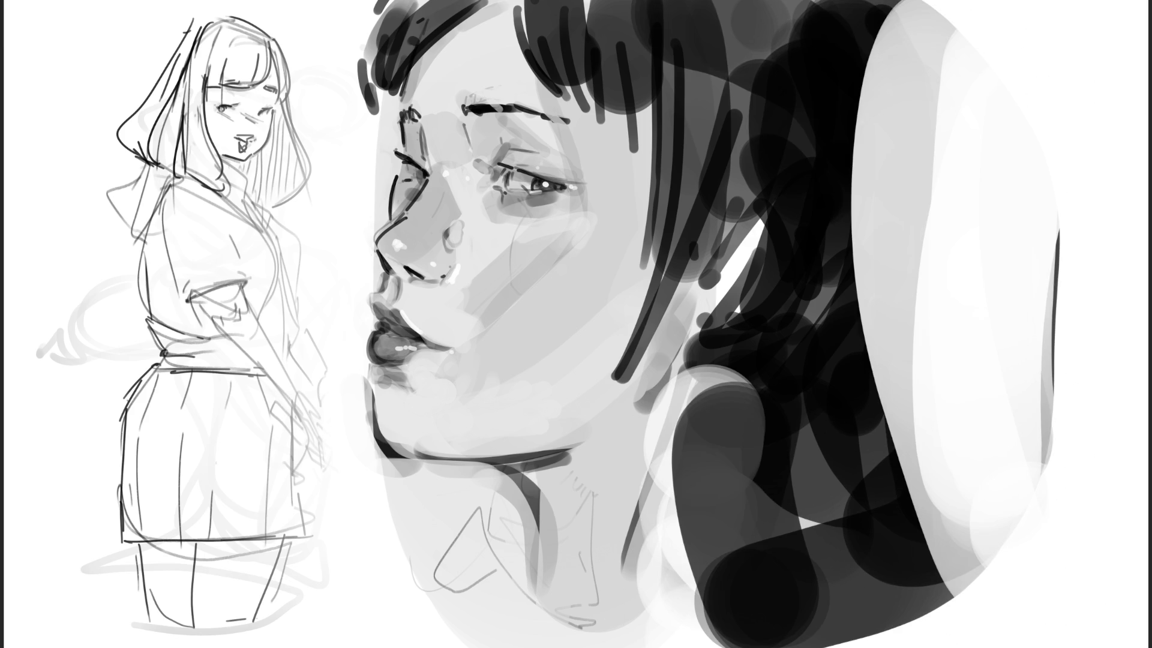
mouse_move(870, 540)
mouse_down()
mouse_move(690, 636)
mouse_move(1087, 228)
mouse_move(971, 367)
mouse_move(919, 198)
mouse_move(936, 294)
mouse_up()
Add dark edge strokes along the hair, a neck-base stroke and a diagonal collar line.
mouse_move(772, 52)
mouse_down()
mouse_move(784, 103)
mouse_move(840, 48)
mouse_up()
mouse_move(859, 114)
mouse_down()
mouse_move(868, 180)
mouse_move(699, 511)
mouse_up()
mouse_move(633, 561)
mouse_down()
mouse_move(567, 603)
mouse_move(457, 567)
mouse_move(510, 507)
mouse_move(492, 631)
mouse_move(494, 576)
mouse_up()
drag(492, 487, 415, 603)
Paint a grey curve at the top right and a curved dashed dark line down the right side.
click(432, 645)
drag(1081, 31, 1116, 127)
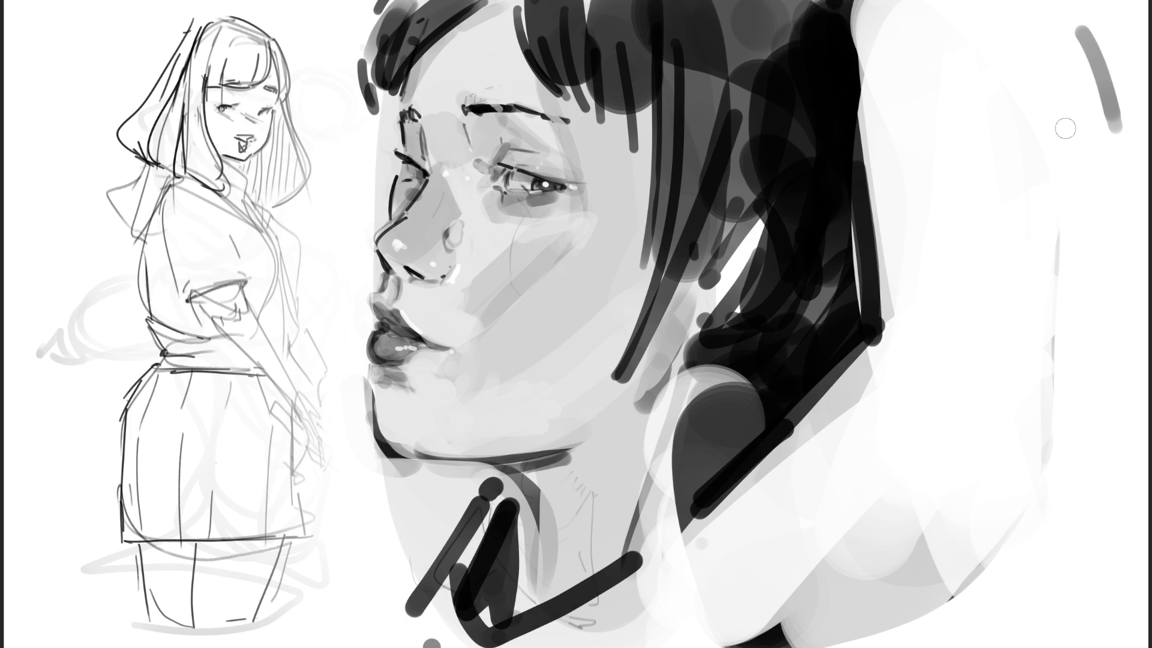
drag(1012, 9, 1016, 15)
drag(1023, 33, 1029, 54)
drag(1040, 90, 1044, 120)
drag(1051, 146, 1054, 159)
drag(1061, 192, 1070, 245)
drag(1083, 279, 1086, 294)
drag(1096, 318, 1098, 339)
drag(1100, 379, 1098, 395)
drag(1085, 426, 1040, 509)
drag(1007, 545, 929, 600)
Dot dark marks at the collar, then softly smooth the cheek and hair edge.
click(451, 473)
click(435, 530)
drag(443, 526, 436, 567)
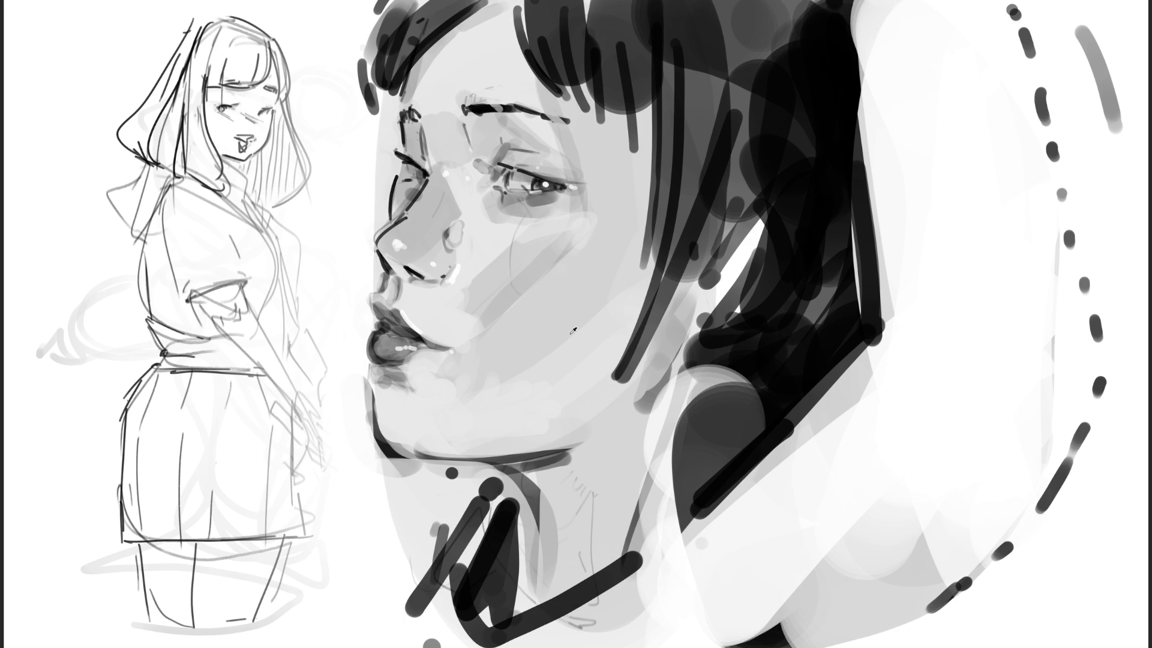
mouse_move(477, 374)
mouse_down()
mouse_move(540, 303)
mouse_move(606, 182)
mouse_up()
key(bracketleft)
key(bracketleft)
key(bracketleft)
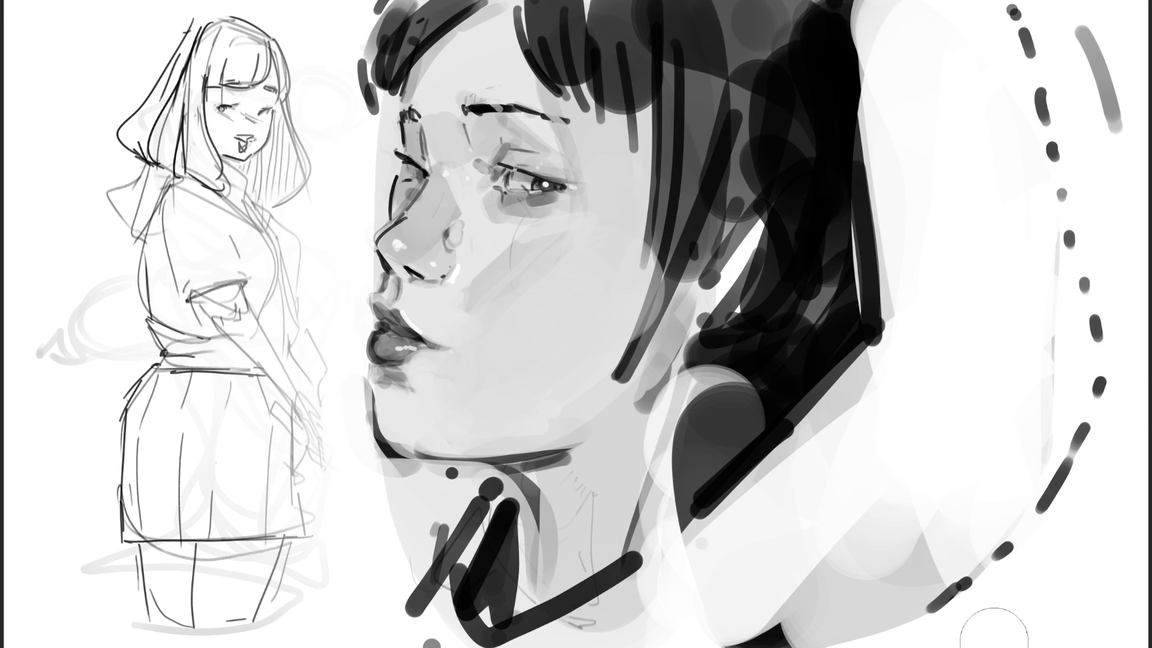
Blush the cheek and redraw the nose bridge, nose tip, lip and chin profile.
click(532, 267)
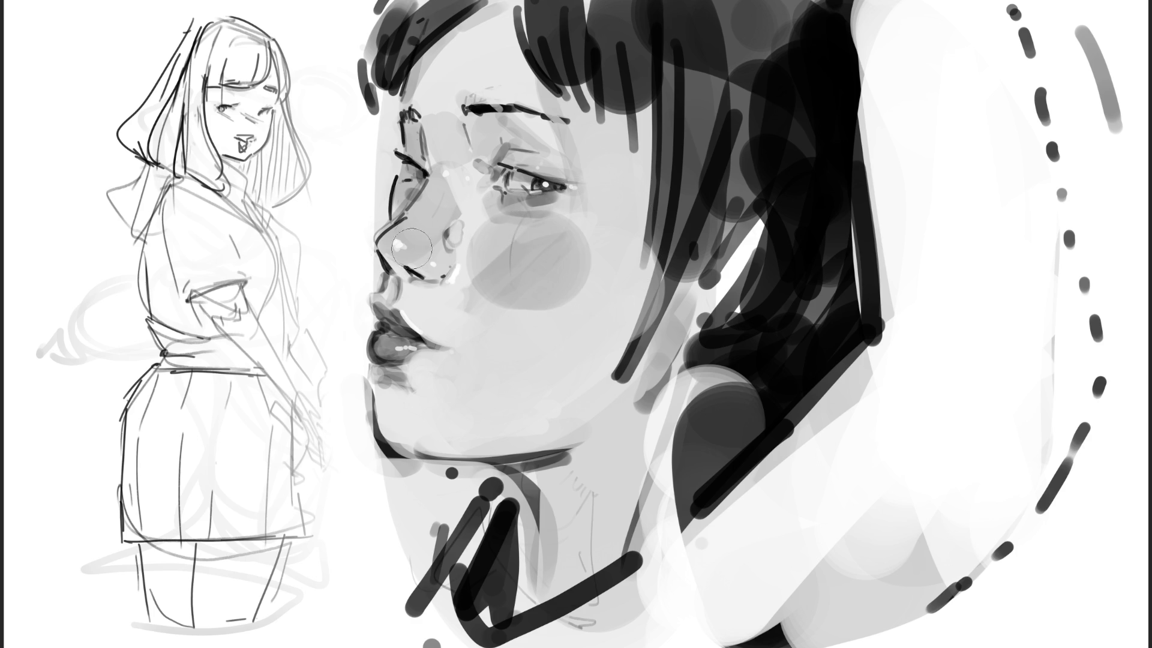
drag(396, 228, 378, 264)
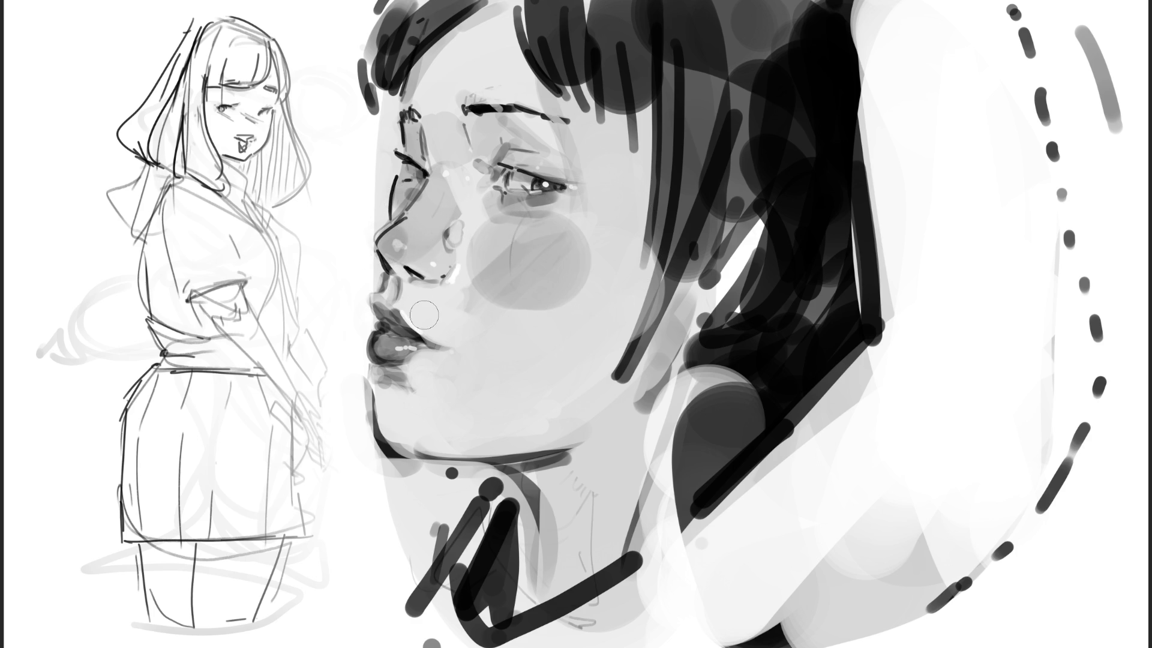
mouse_move(372, 267)
mouse_down()
mouse_move(376, 309)
mouse_move(371, 298)
mouse_move(358, 353)
mouse_move(367, 451)
mouse_up()
mouse_move(375, 264)
mouse_down()
mouse_move(358, 307)
mouse_move(367, 459)
mouse_up()
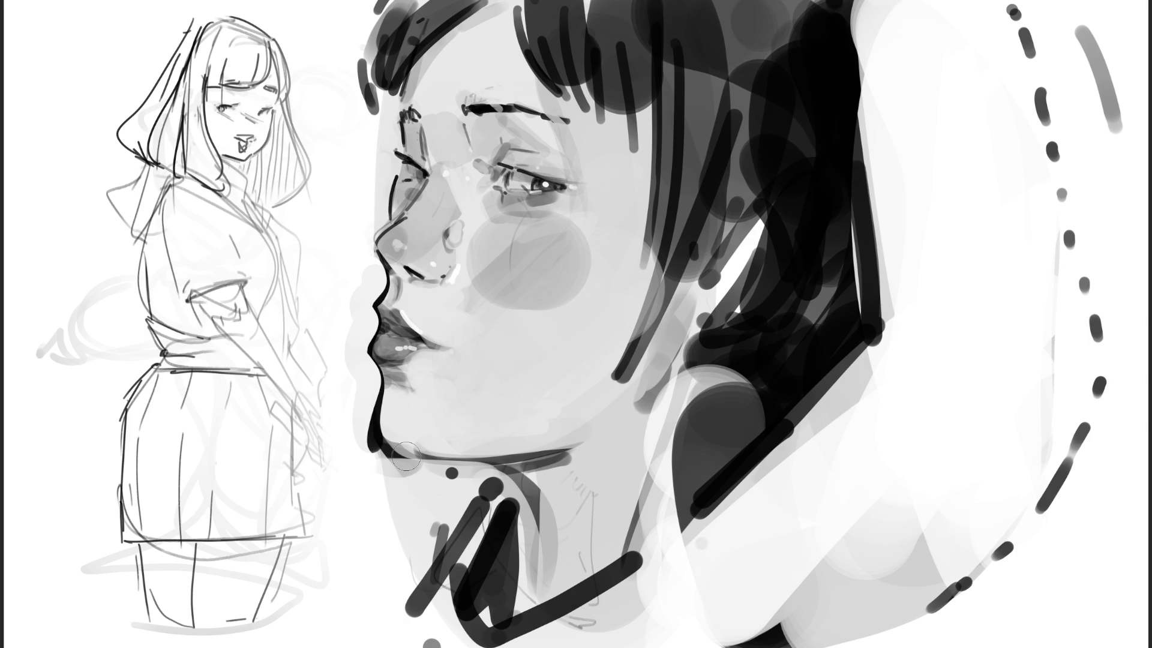
Lighten the chin and jaw and cover the dark dots on the neck with white.
mouse_move(354, 393)
mouse_down()
mouse_move(404, 499)
mouse_move(422, 506)
mouse_up()
drag(350, 418, 475, 501)
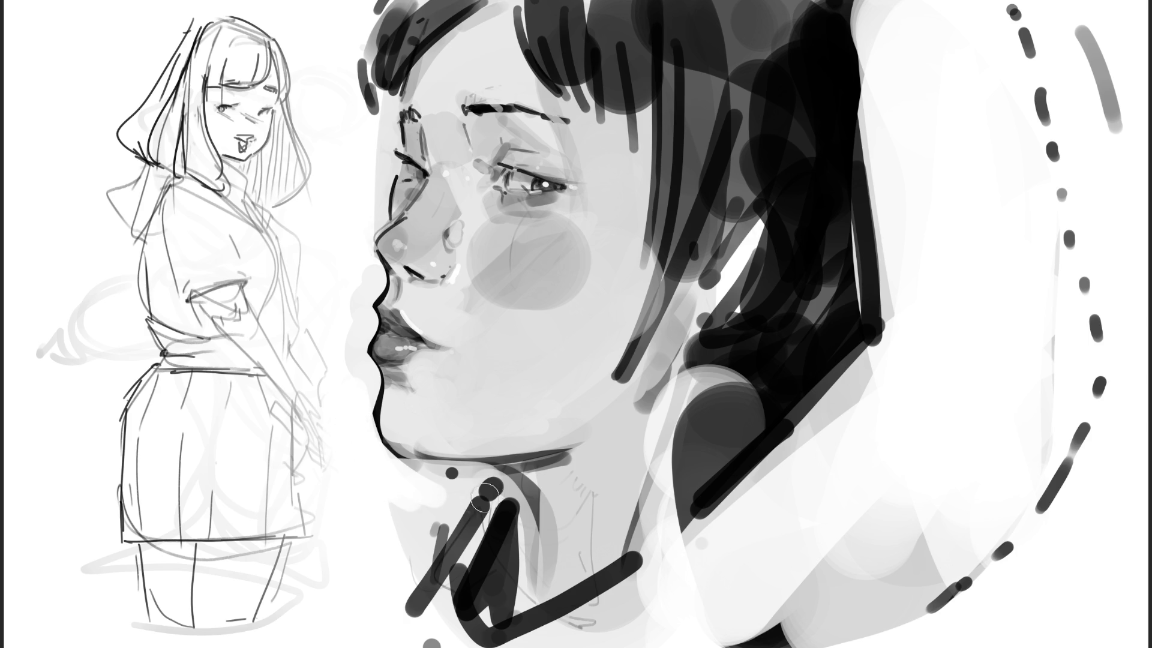
mouse_move(396, 462)
mouse_down()
mouse_move(498, 481)
mouse_move(631, 475)
mouse_up()
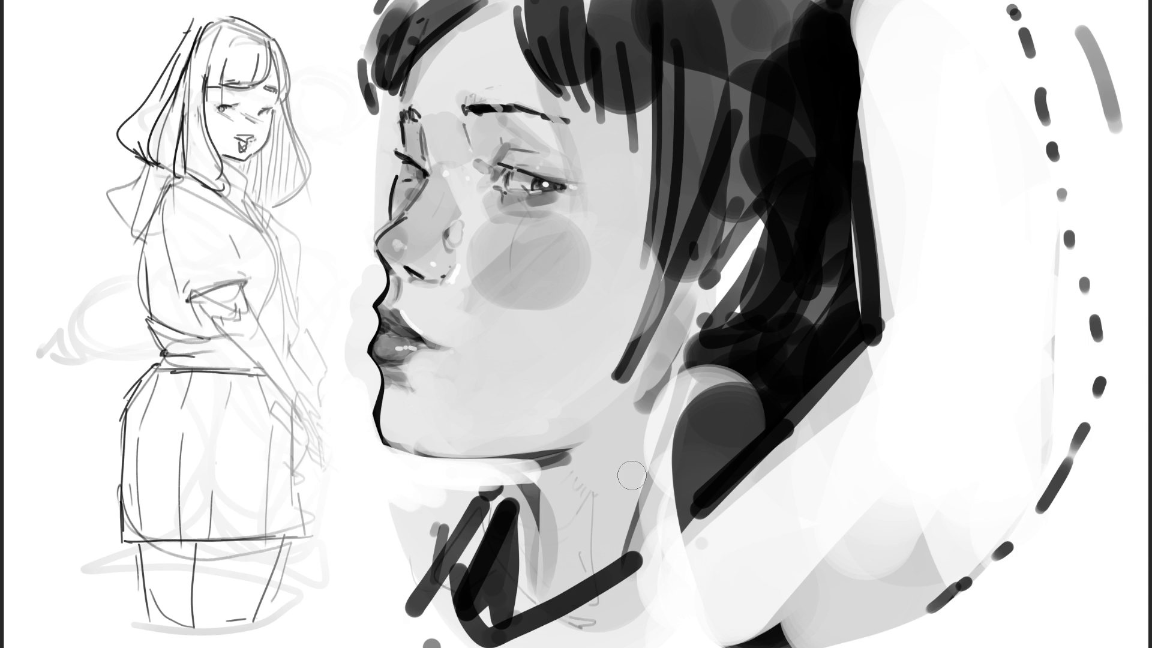
Paint a wide black ribbon collar band across the neck and reshape the ear.
click(480, 472)
click(499, 470)
drag(499, 468, 516, 531)
mouse_move(498, 489)
mouse_down()
mouse_move(702, 447)
mouse_move(522, 525)
mouse_move(726, 462)
mouse_up()
mouse_move(678, 504)
mouse_down()
mouse_move(654, 493)
mouse_move(762, 402)
mouse_up()
drag(729, 295, 773, 294)
mouse_move(752, 266)
mouse_down()
mouse_move(774, 240)
mouse_move(744, 282)
mouse_move(779, 310)
mouse_move(732, 300)
mouse_move(762, 329)
mouse_up()
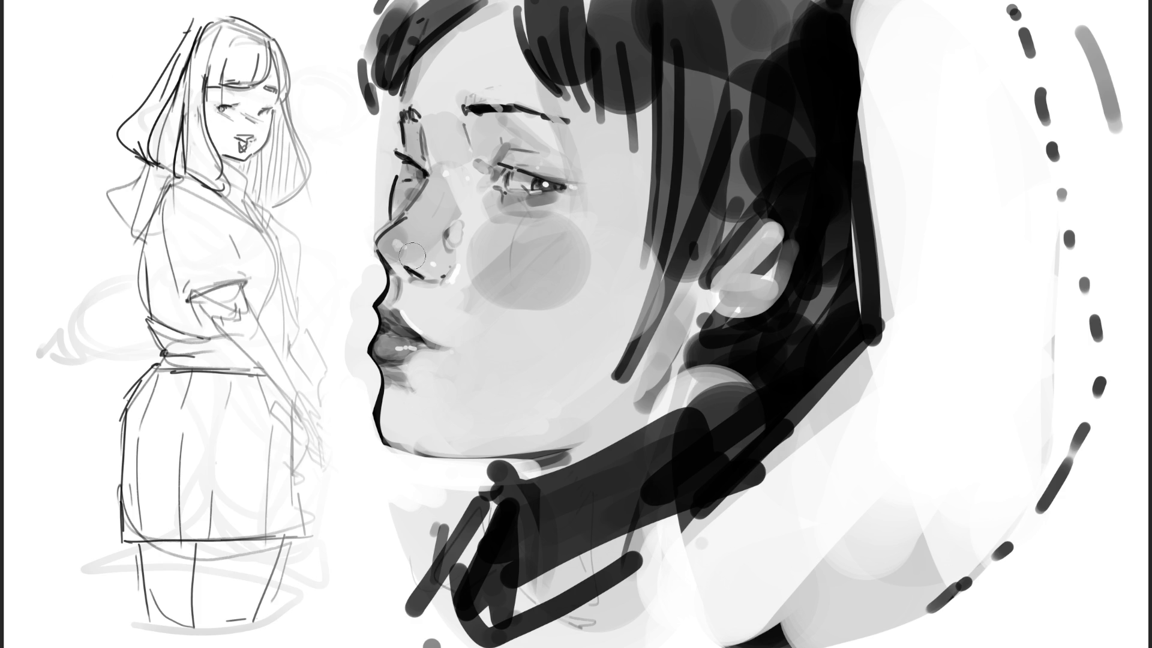
key(bracketright)
key(bracketright)
key(bracketright)
key(bracketright)
key(bracketright)
key(bracketright)
Dab soft tones and paint a white strip down the left of the hair and face.
click(333, 282)
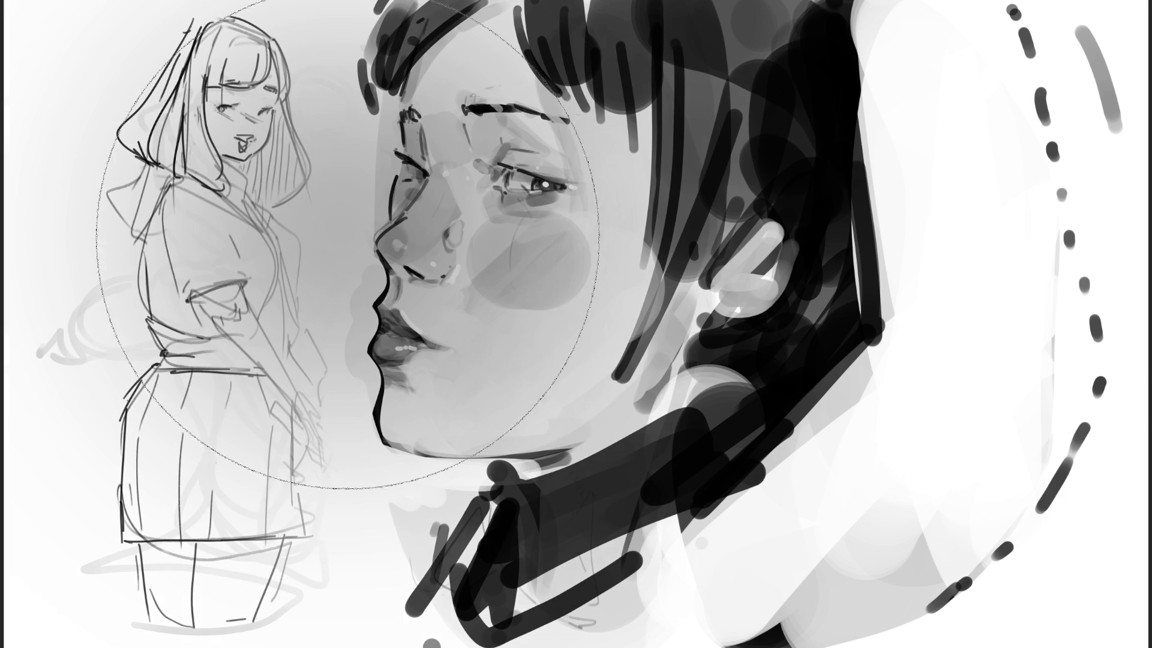
click(918, 599)
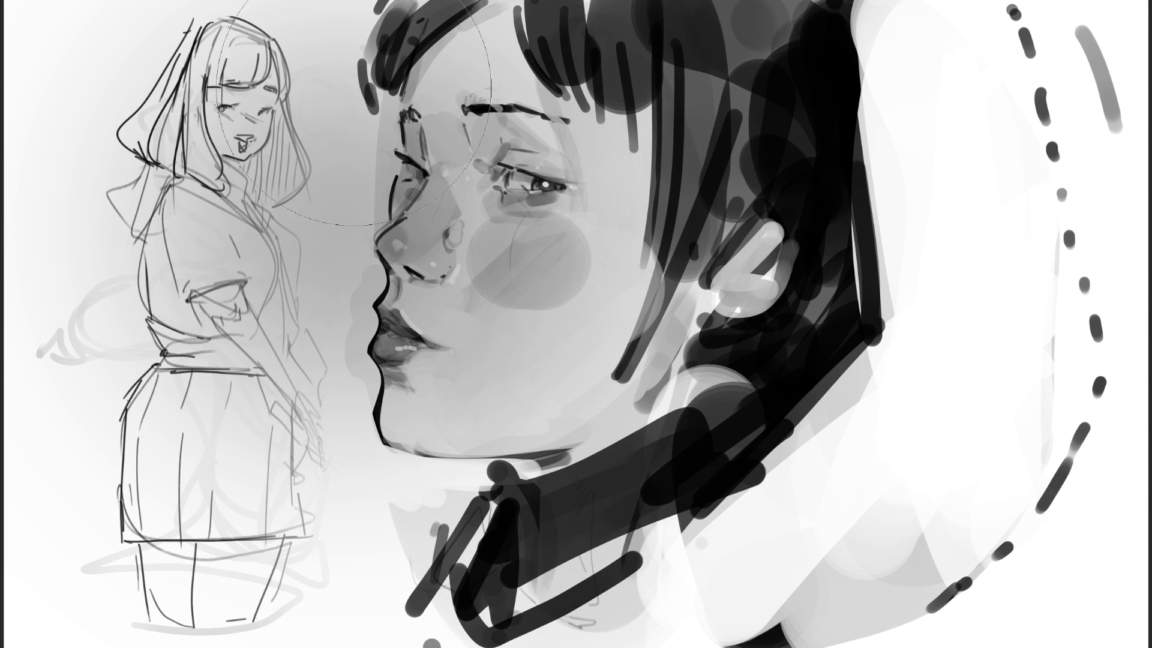
mouse_move(371, 3)
mouse_down()
mouse_move(346, 84)
mouse_move(391, 120)
mouse_move(396, 143)
mouse_move(373, 237)
mouse_move(368, 505)
mouse_up()
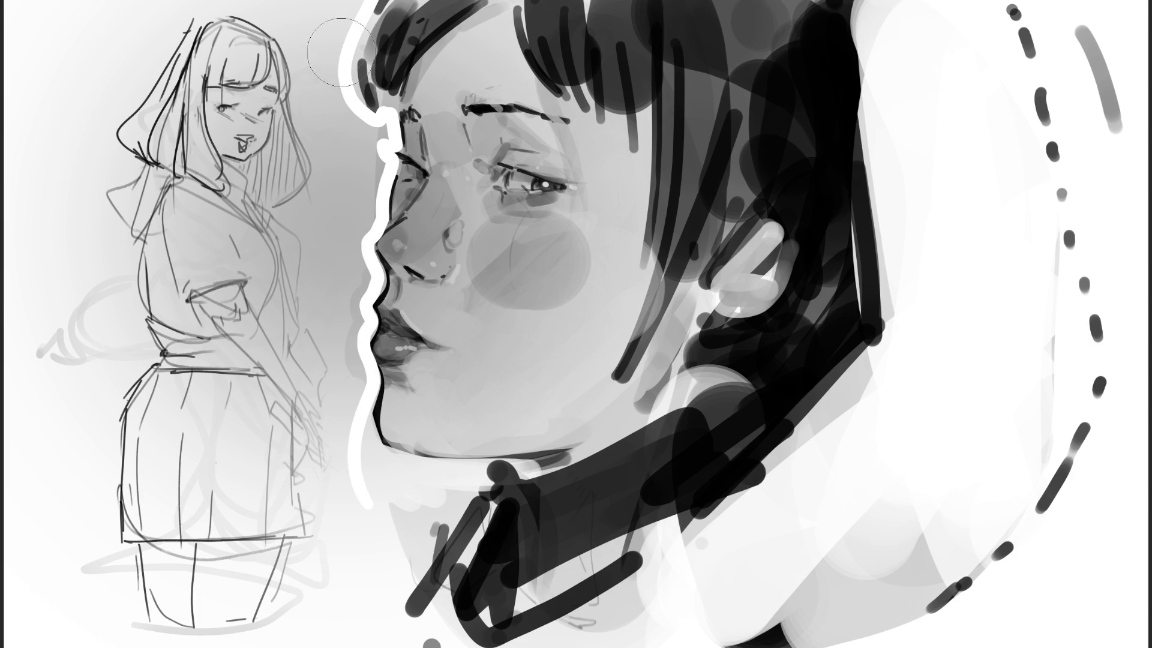
drag(333, 18, 326, 66)
drag(348, 135, 342, 474)
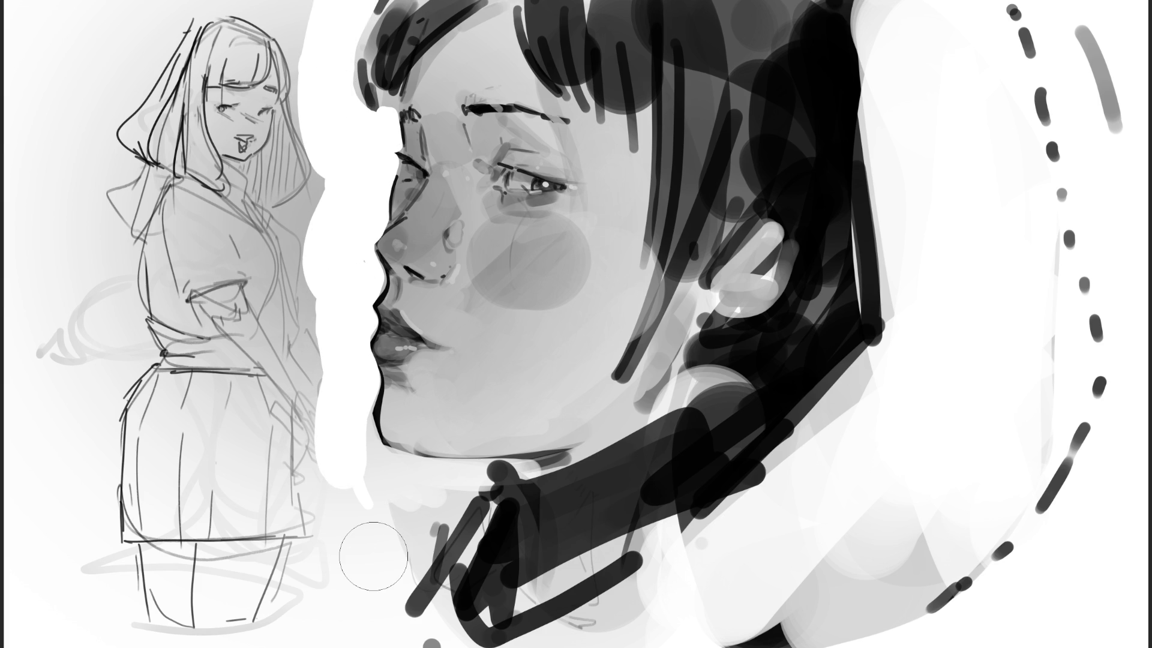
Highlight the nose bridge, nose tip underside, upper lip, brow area and jawline edge.
key(bracketleft)
key(bracketleft)
key(bracketleft)
drag(406, 128, 410, 154)
mouse_move(397, 180)
mouse_down()
mouse_move(403, 216)
mouse_move(382, 237)
mouse_up()
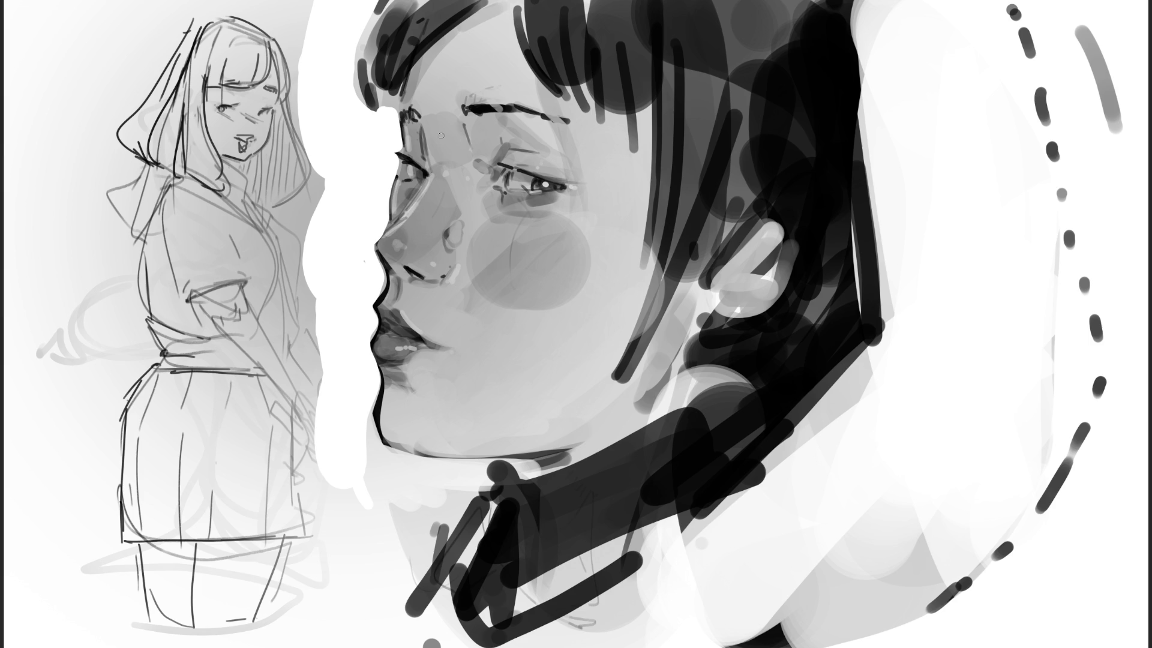
drag(431, 156, 424, 136)
mouse_move(428, 150)
mouse_down()
mouse_move(420, 119)
mouse_move(427, 157)
mouse_up()
mouse_move(384, 254)
mouse_down()
mouse_move(403, 274)
mouse_move(387, 266)
mouse_move(431, 279)
mouse_up()
drag(390, 311, 380, 362)
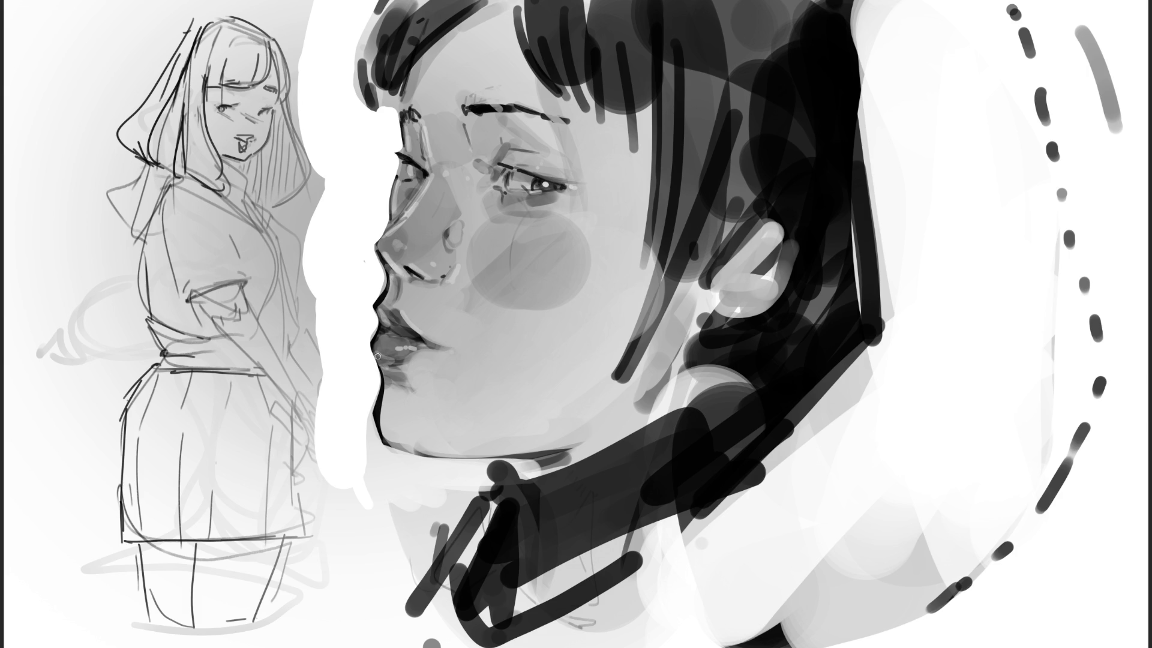
mouse_move(391, 424)
mouse_down()
mouse_move(420, 451)
mouse_move(398, 439)
mouse_up()
drag(509, 138, 492, 120)
drag(465, 452, 571, 443)
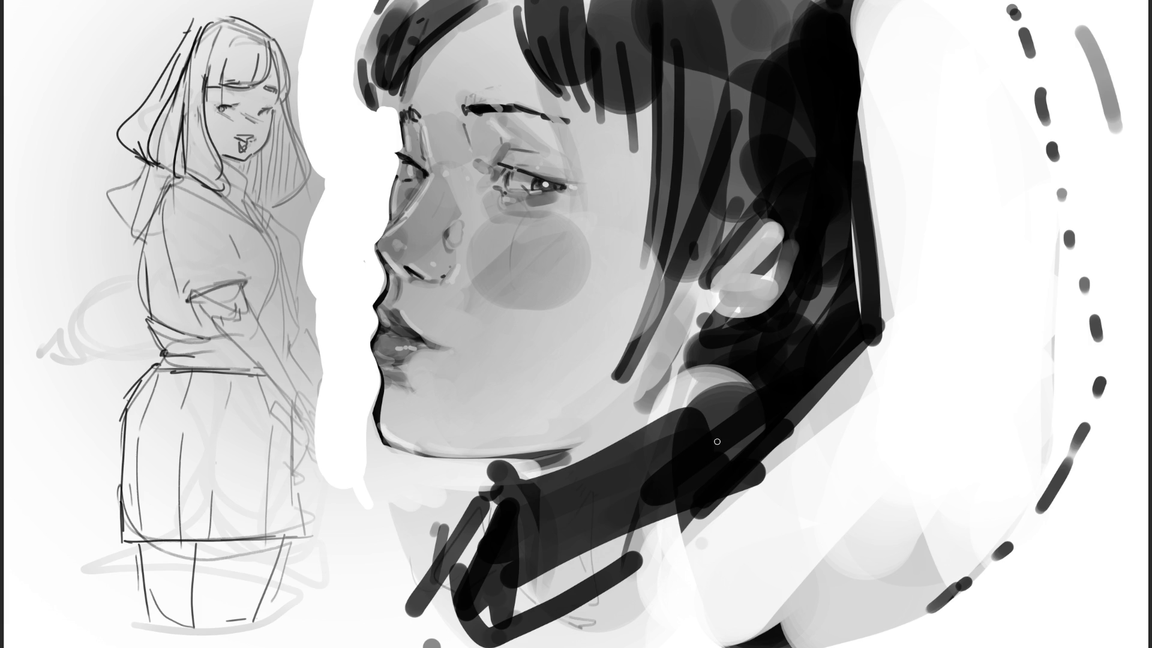
Outline the collar strap in dark strokes with two light inner lines, and whiten beside the chin.
mouse_move(495, 465)
mouse_down()
mouse_move(528, 474)
mouse_move(477, 507)
mouse_move(423, 626)
mouse_up()
drag(498, 510, 417, 630)
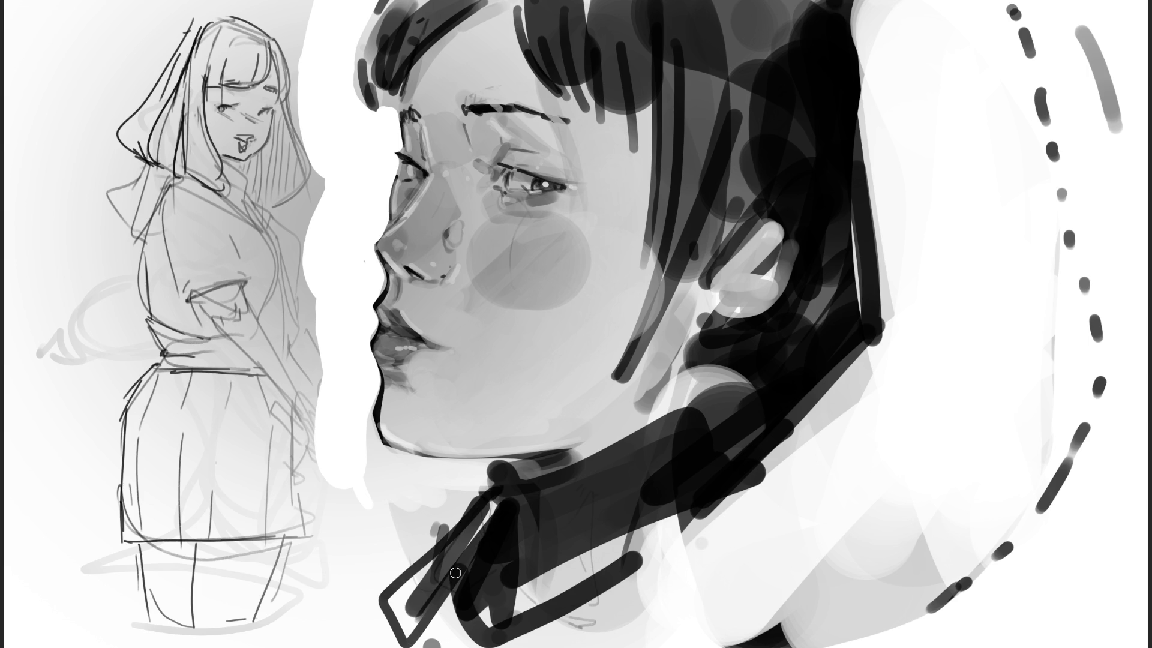
drag(510, 509, 399, 646)
drag(387, 605, 410, 645)
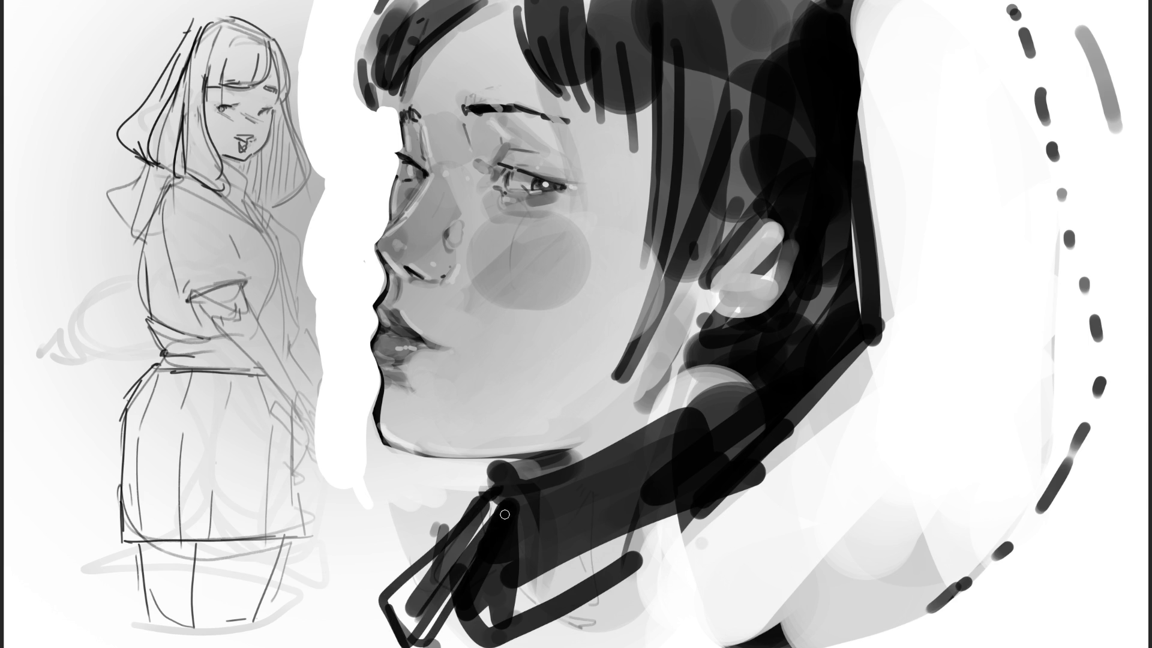
drag(505, 515, 410, 641)
mouse_move(488, 517)
mouse_down()
mouse_move(401, 618)
mouse_move(412, 612)
mouse_up()
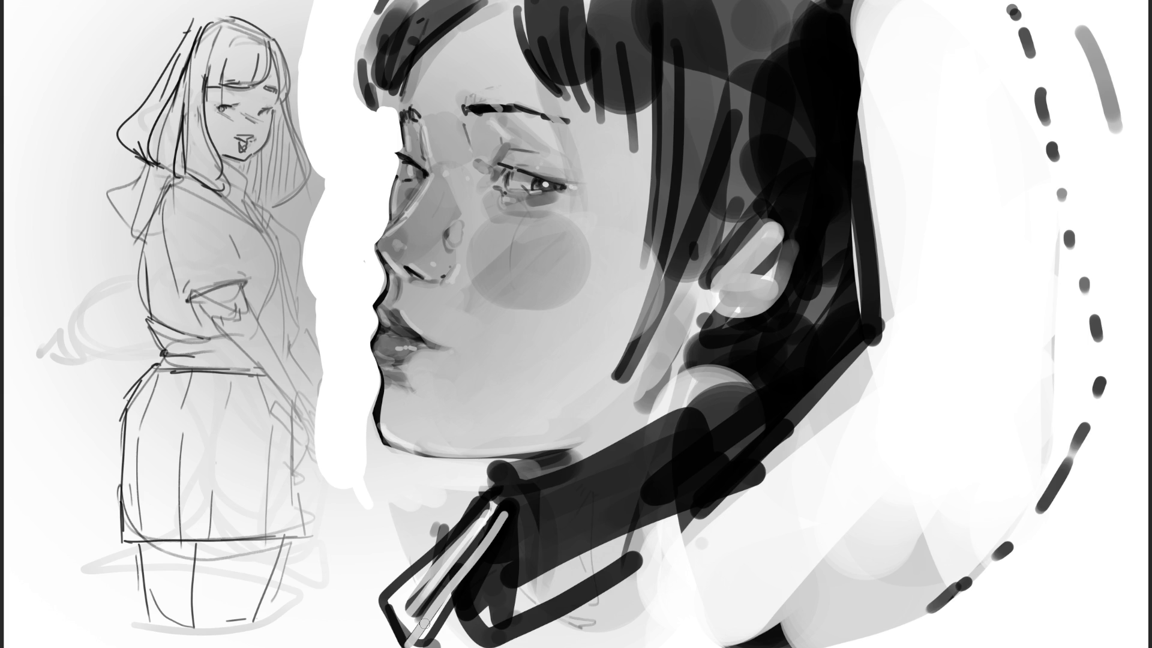
mouse_move(360, 420)
mouse_down()
mouse_move(378, 489)
mouse_move(468, 480)
mouse_move(474, 501)
mouse_move(372, 498)
mouse_move(408, 547)
mouse_move(377, 591)
mouse_up()
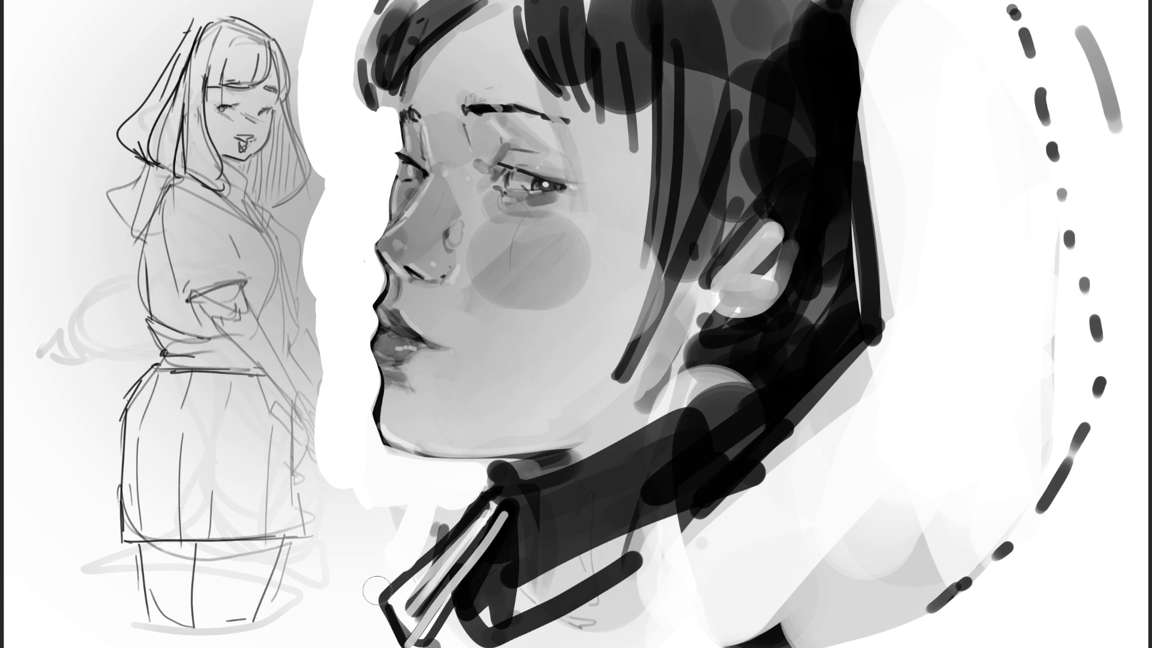
Soften the brow area, darken the forehead hair and add dark strands through hair and neck.
mouse_move(511, 140)
mouse_down()
mouse_move(540, 145)
mouse_move(498, 123)
mouse_move(495, 141)
mouse_move(555, 147)
mouse_up()
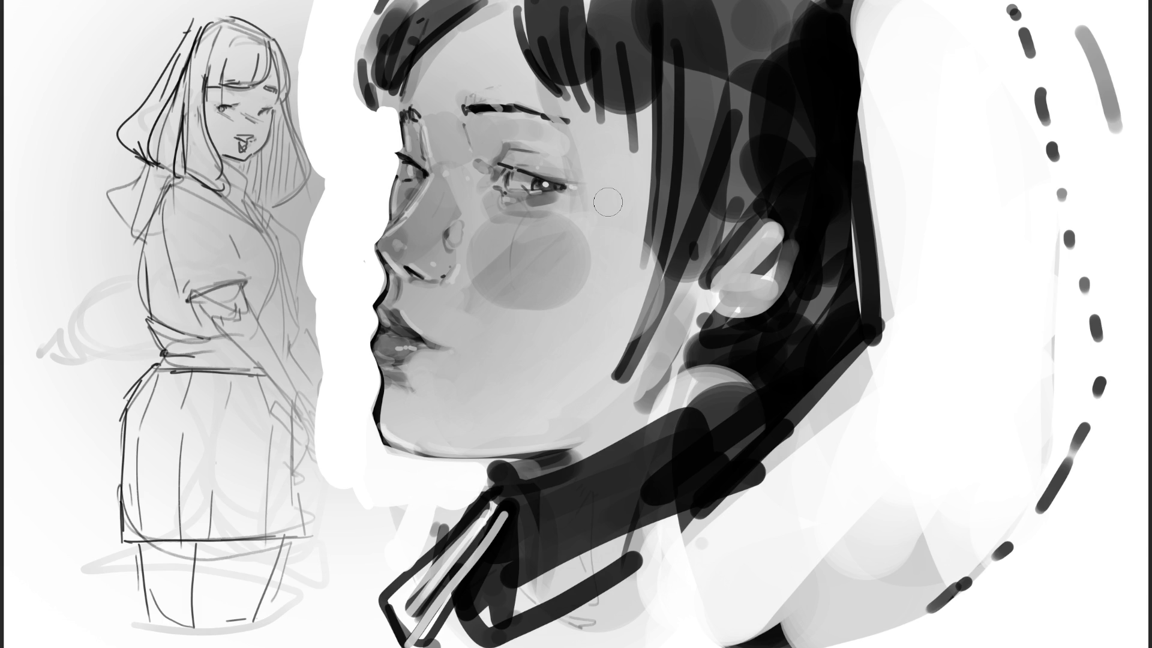
drag(458, 100, 498, 90)
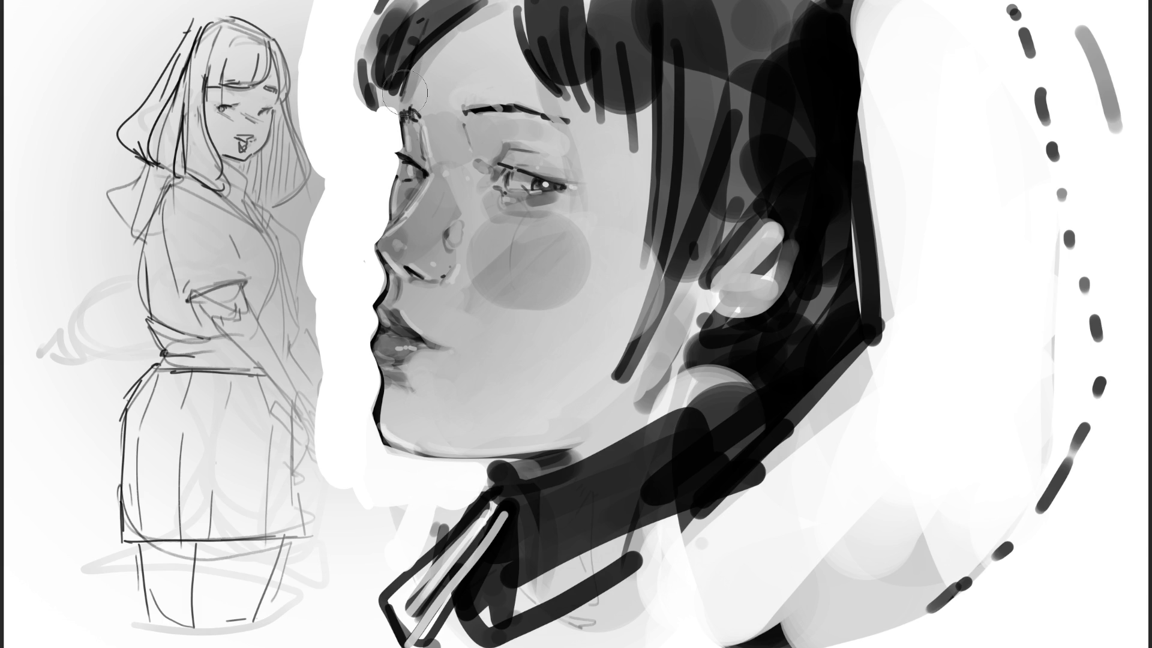
drag(396, 90, 510, 18)
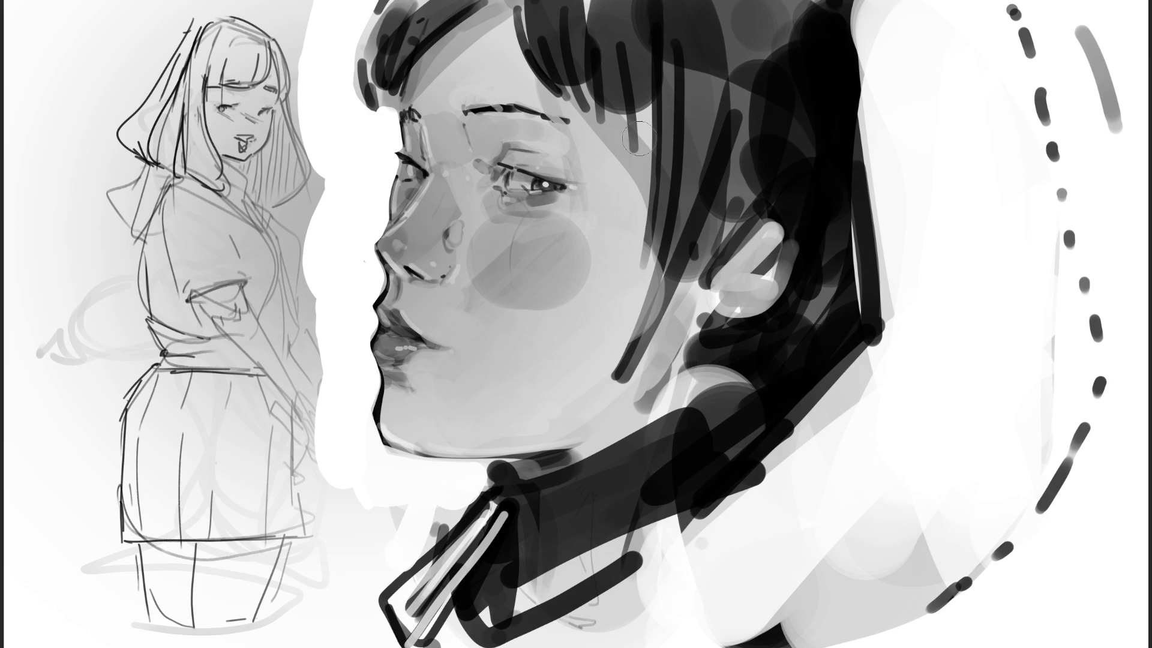
drag(658, 57, 627, 333)
drag(672, 138, 636, 360)
drag(715, 252, 666, 420)
mouse_move(721, 306)
mouse_down()
mouse_move(696, 366)
mouse_move(732, 373)
mouse_move(743, 472)
mouse_up()
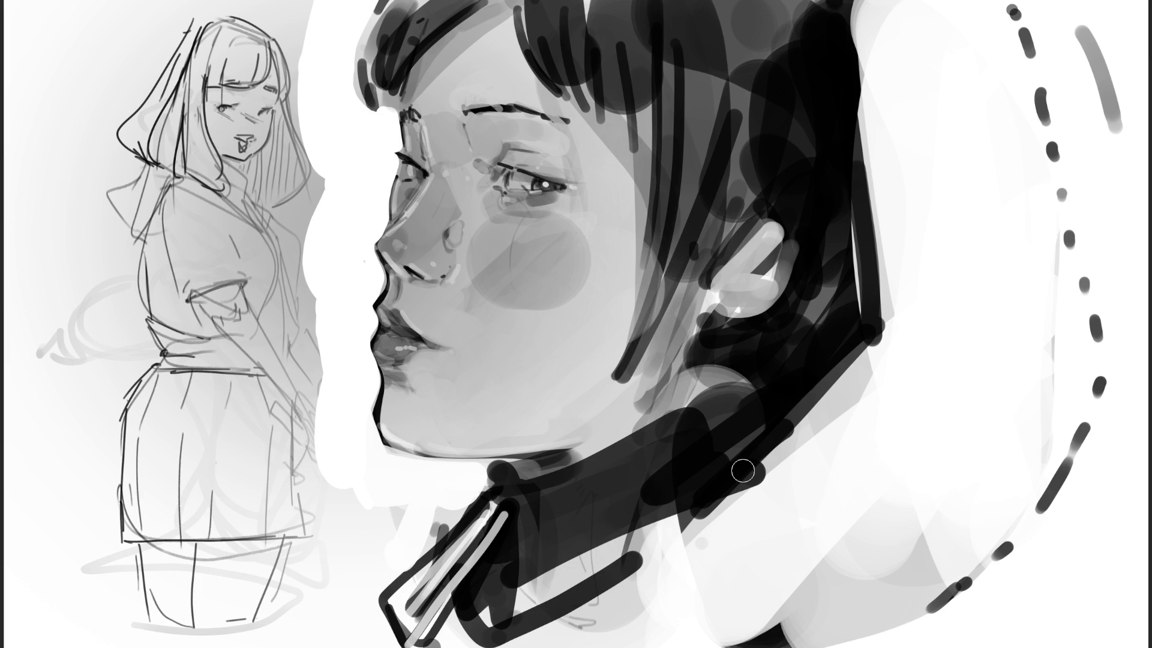
Shade the eye socket with one large soft dark dab.
key(bracketright)
key(bracketright)
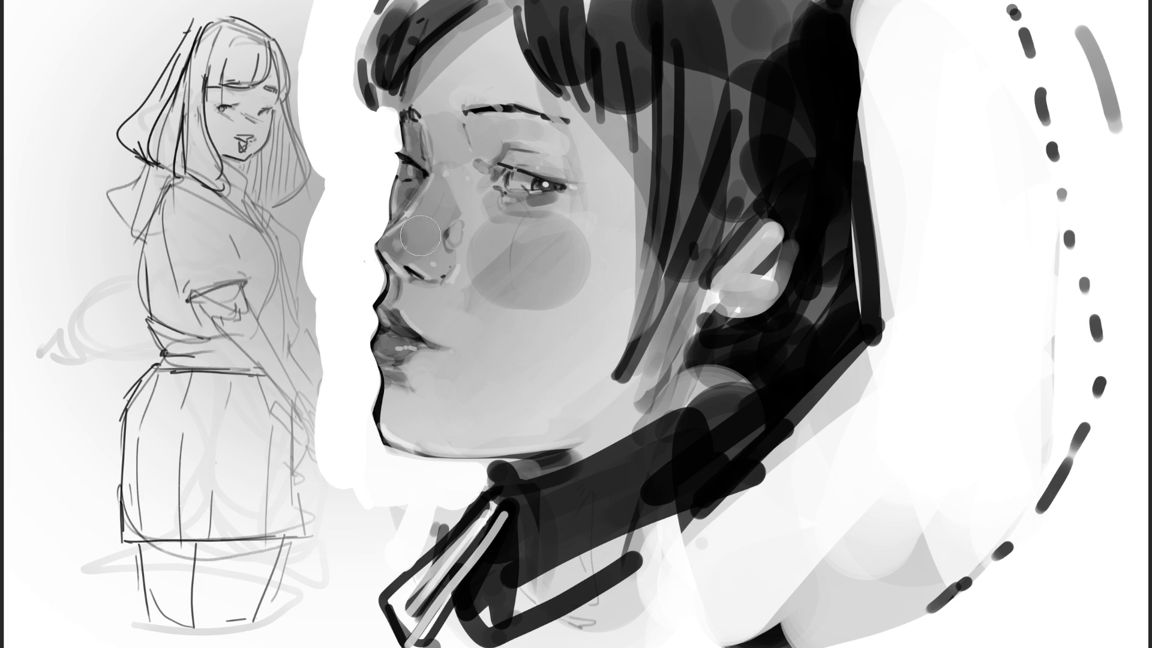
key(bracketright)
key(bracketright)
key(bracketright)
click(512, 162)
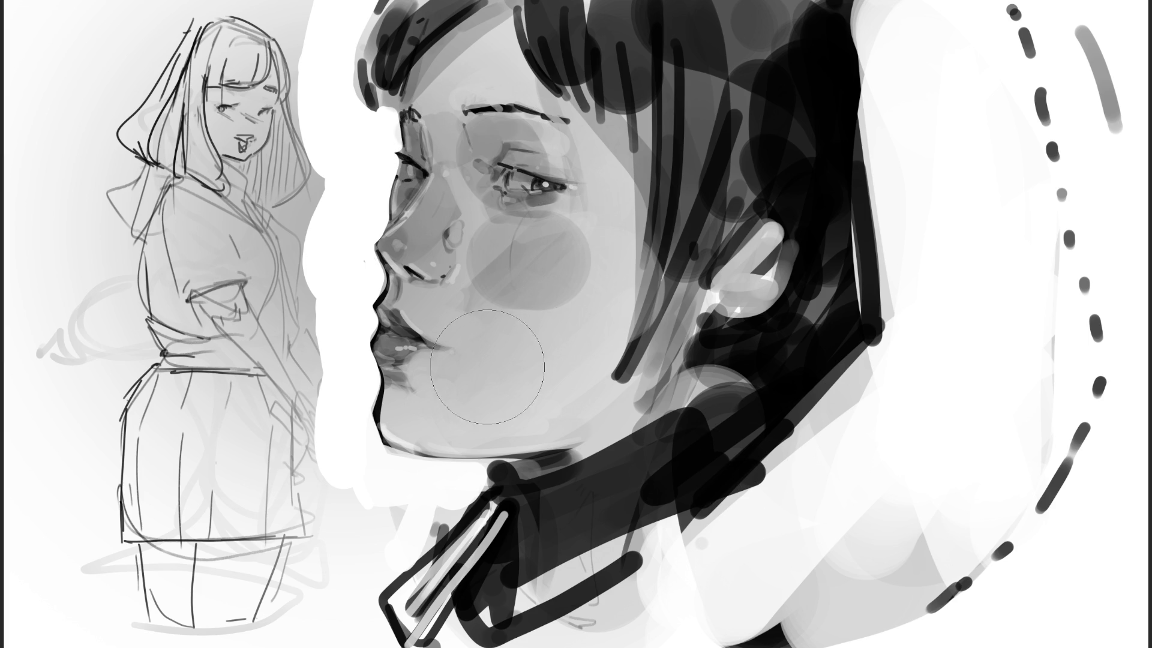
key(bracketleft)
key(bracketleft)
key(bracketleft)
Reshape the nostril, refine tones around the nose tip, and undo the dark lip shadows.
mouse_move(423, 275)
mouse_down()
mouse_move(401, 265)
mouse_move(396, 299)
mouse_up()
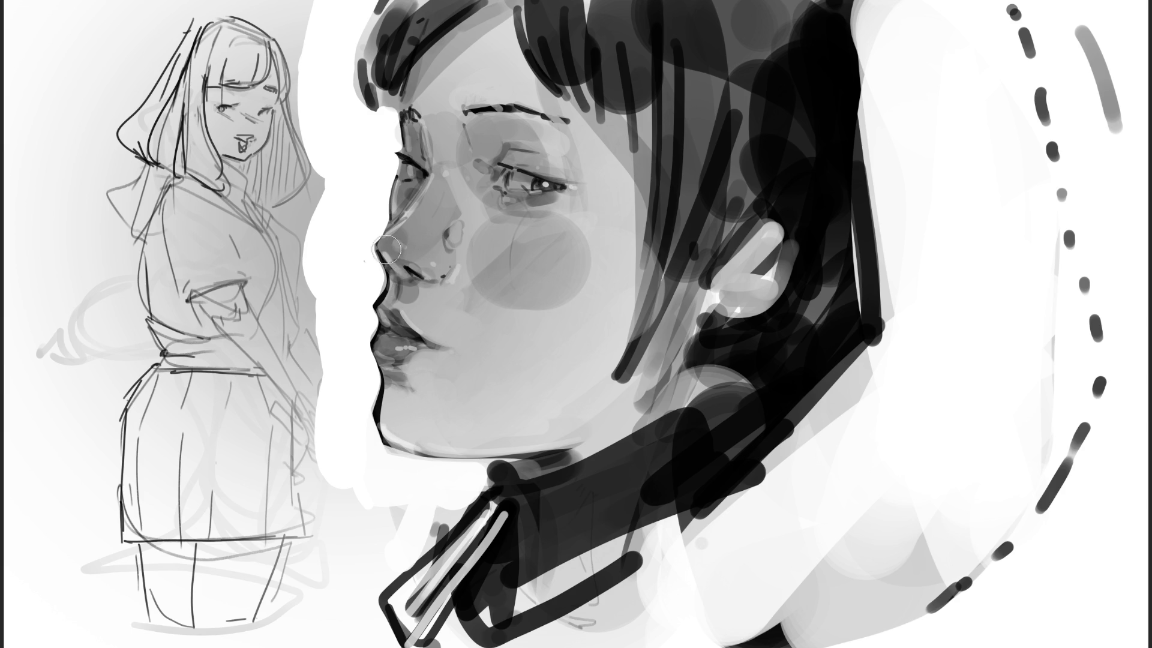
mouse_move(384, 246)
mouse_down()
mouse_move(423, 291)
mouse_move(384, 327)
mouse_move(430, 383)
mouse_move(389, 369)
mouse_move(394, 389)
mouse_move(421, 390)
mouse_move(390, 432)
mouse_move(384, 366)
mouse_move(405, 394)
mouse_up()
key(ctrl+z)
key(ctrl+z)
key(ctrl+z)
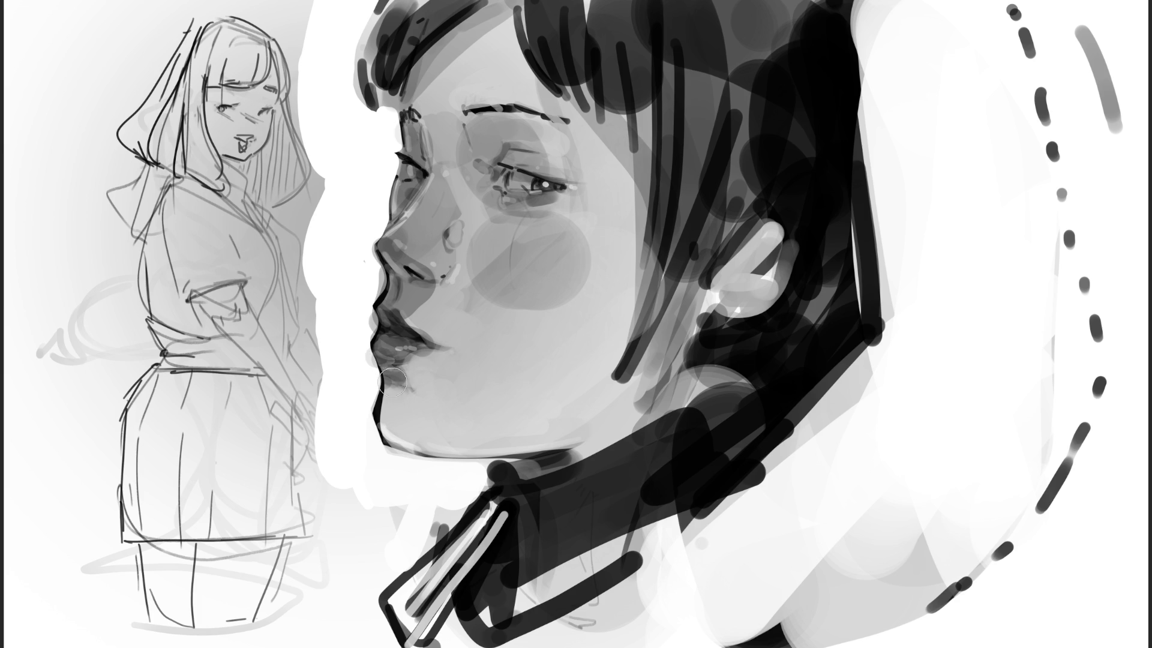
Darken the jaw edge, hair strands by the ear and the collar strip, and lighten the neck.
drag(511, 460, 600, 444)
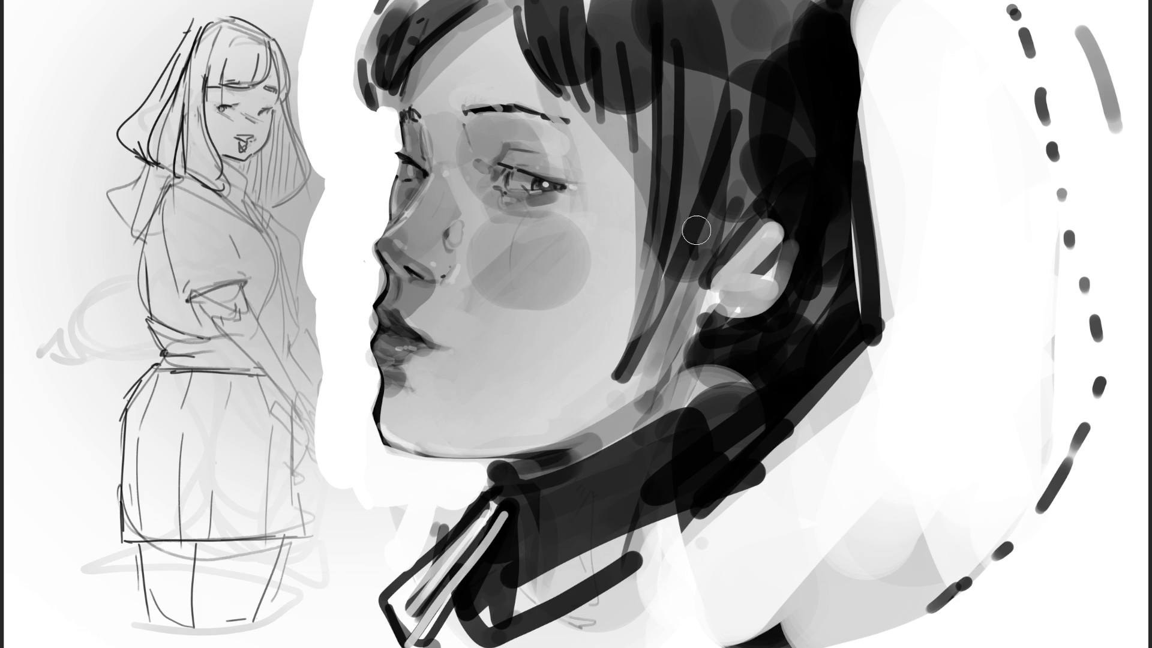
drag(699, 232, 624, 378)
mouse_move(720, 300)
mouse_down()
mouse_move(774, 240)
mouse_move(720, 288)
mouse_move(762, 312)
mouse_up()
drag(762, 433, 759, 447)
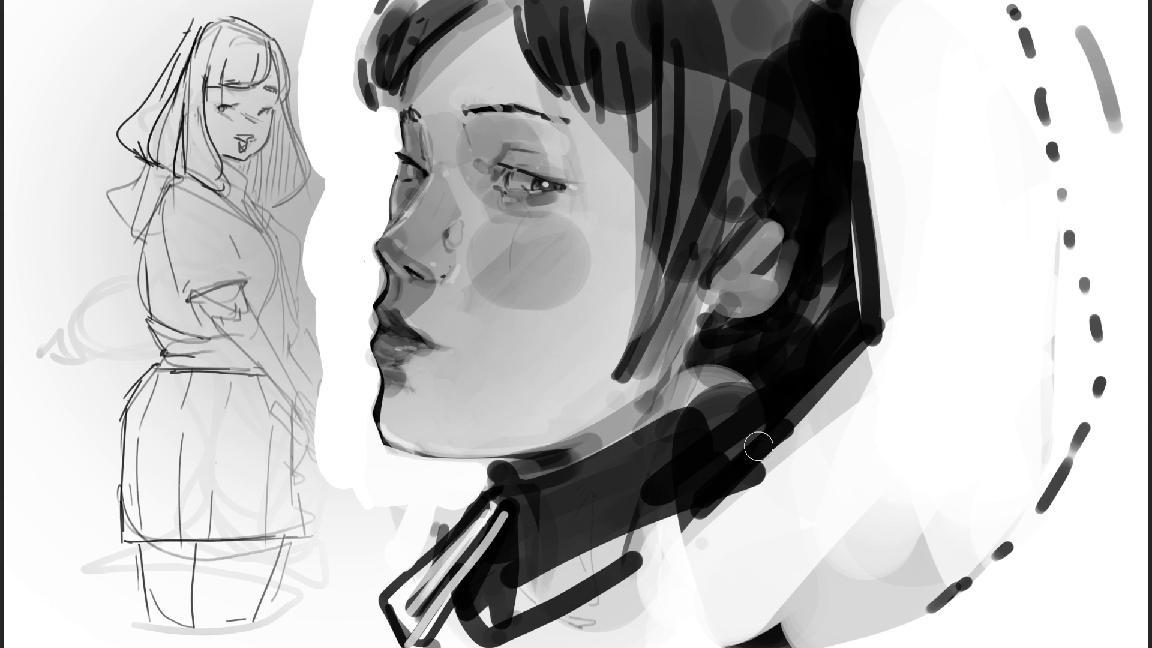
mouse_move(645, 336)
mouse_down()
mouse_move(632, 375)
mouse_move(666, 312)
mouse_up()
Paint long dark hair strands down past the neck and dark blobs along the collar.
mouse_move(711, 216)
mouse_down()
mouse_move(636, 414)
mouse_move(577, 469)
mouse_up()
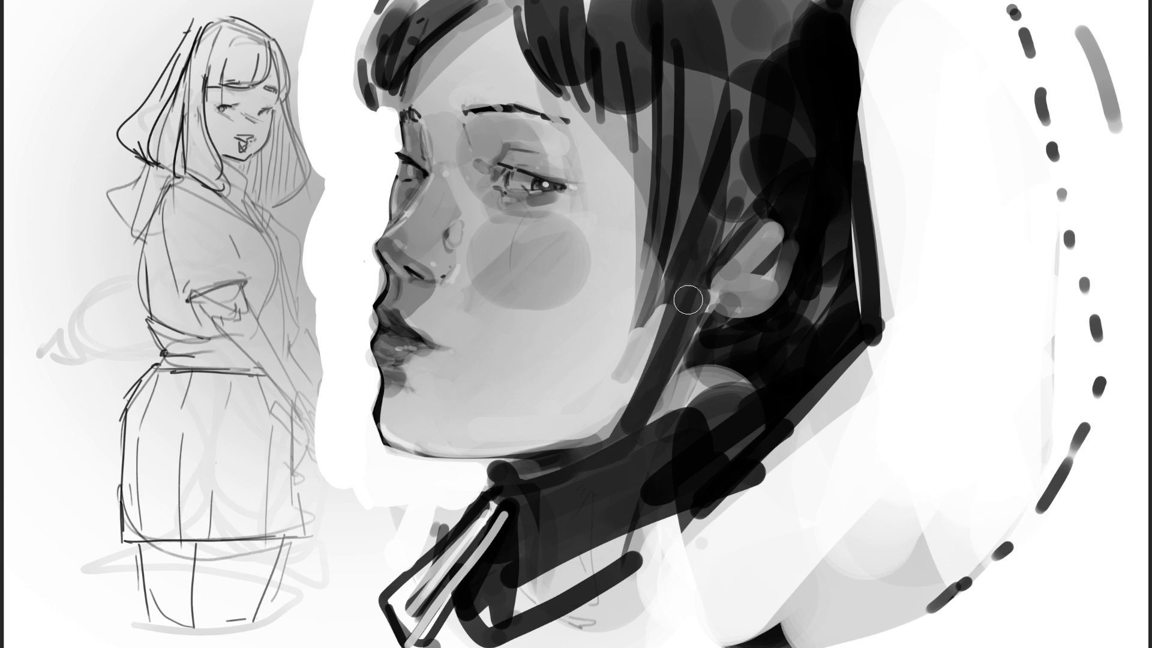
drag(732, 174, 577, 564)
drag(714, 99, 592, 468)
drag(750, 144, 649, 355)
drag(666, 276, 612, 438)
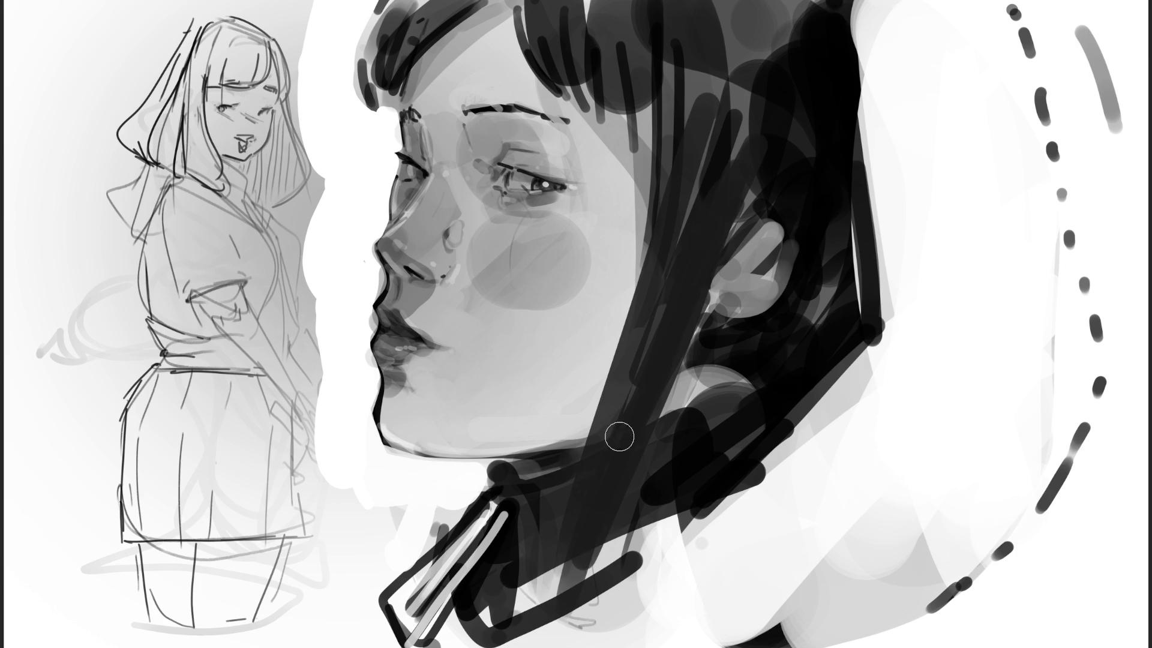
drag(745, 180, 739, 243)
drag(576, 544, 528, 645)
mouse_move(474, 462)
mouse_down()
mouse_move(414, 498)
mouse_move(444, 537)
mouse_up()
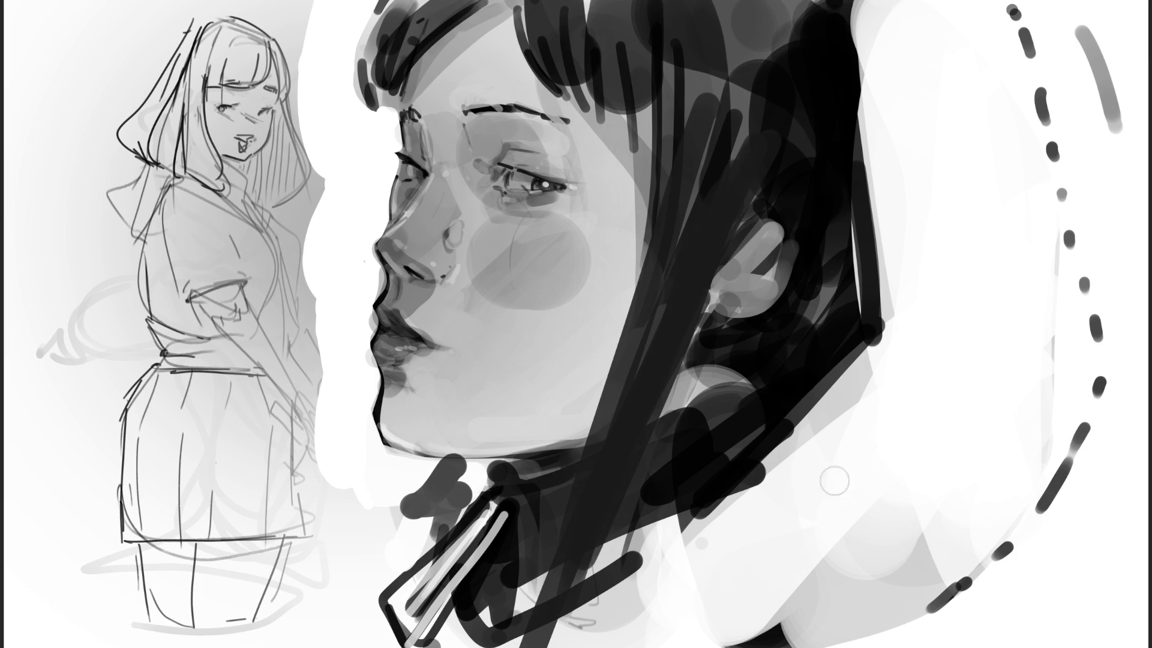
mouse_move(457, 474)
mouse_down()
mouse_move(420, 504)
mouse_move(443, 535)
mouse_move(451, 501)
mouse_up()
drag(668, 551, 720, 599)
Build up and fill long curved dark strands on the right side of the hair.
drag(865, 96, 904, 300)
drag(855, 42, 900, 276)
mouse_move(934, 276)
mouse_down()
mouse_move(934, 202)
mouse_move(750, 480)
mouse_up()
drag(928, 72, 855, 444)
drag(900, 24, 960, 252)
drag(859, 9, 941, 172)
drag(955, 120, 858, 427)
mouse_move(909, 102)
mouse_down()
mouse_move(863, 17)
mouse_move(895, 372)
mouse_up()
drag(885, 20, 879, 400)
drag(774, 456, 923, 352)
mouse_move(936, 204)
mouse_down()
mouse_move(797, 428)
mouse_move(965, 246)
mouse_move(840, 444)
mouse_up()
Define the hair's outer edge, add dark shapes left of the chin, and lasso the portrait for resizing.
drag(997, 198, 841, 468)
drag(960, 120, 883, 396)
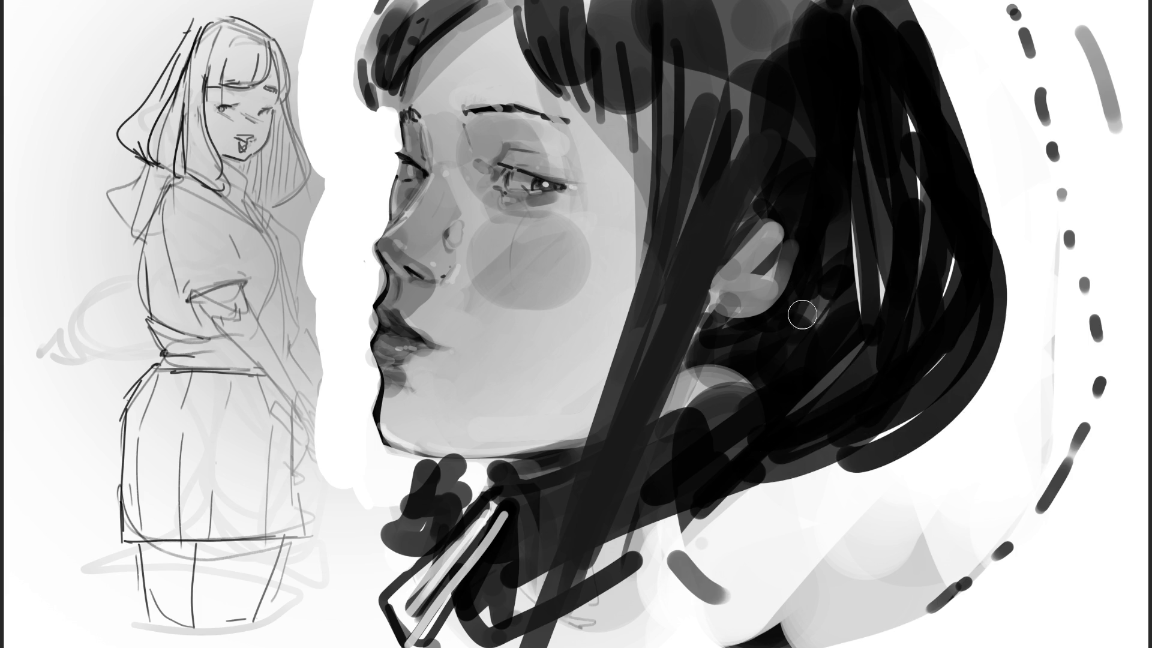
drag(839, 279, 726, 402)
mouse_move(360, 385)
mouse_down()
mouse_move(294, 429)
mouse_move(438, 480)
mouse_up()
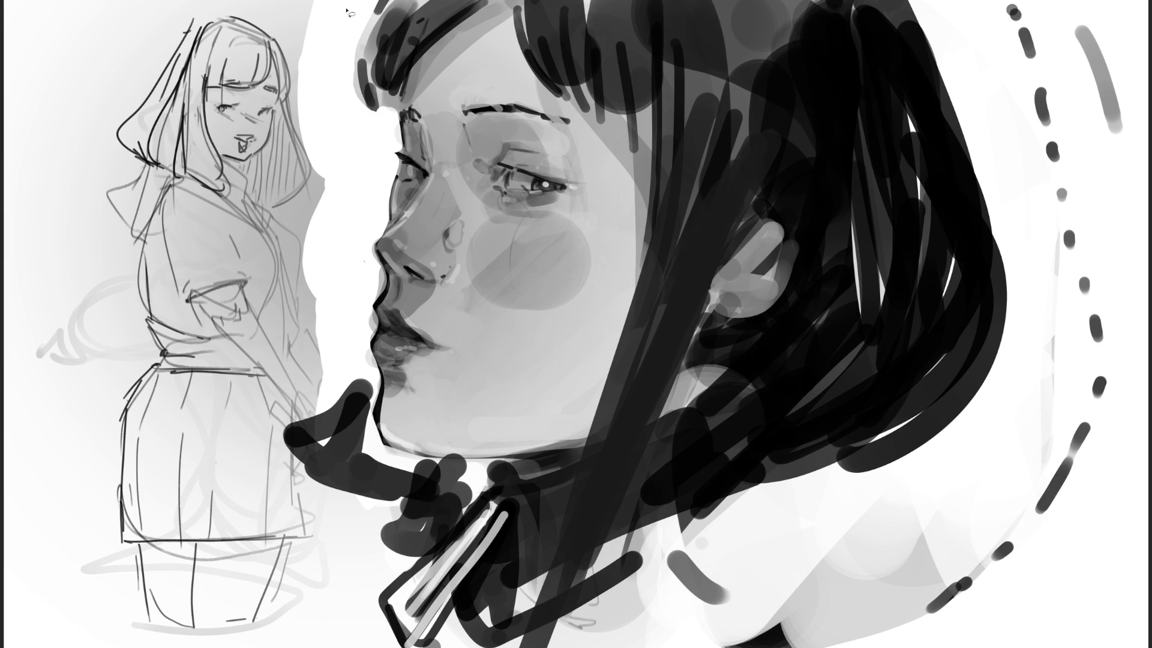
mouse_move(325, 3)
mouse_down()
mouse_move(351, 239)
mouse_move(331, 390)
mouse_move(345, 647)
mouse_move(1147, 12)
mouse_up()
key(ctrl+t)
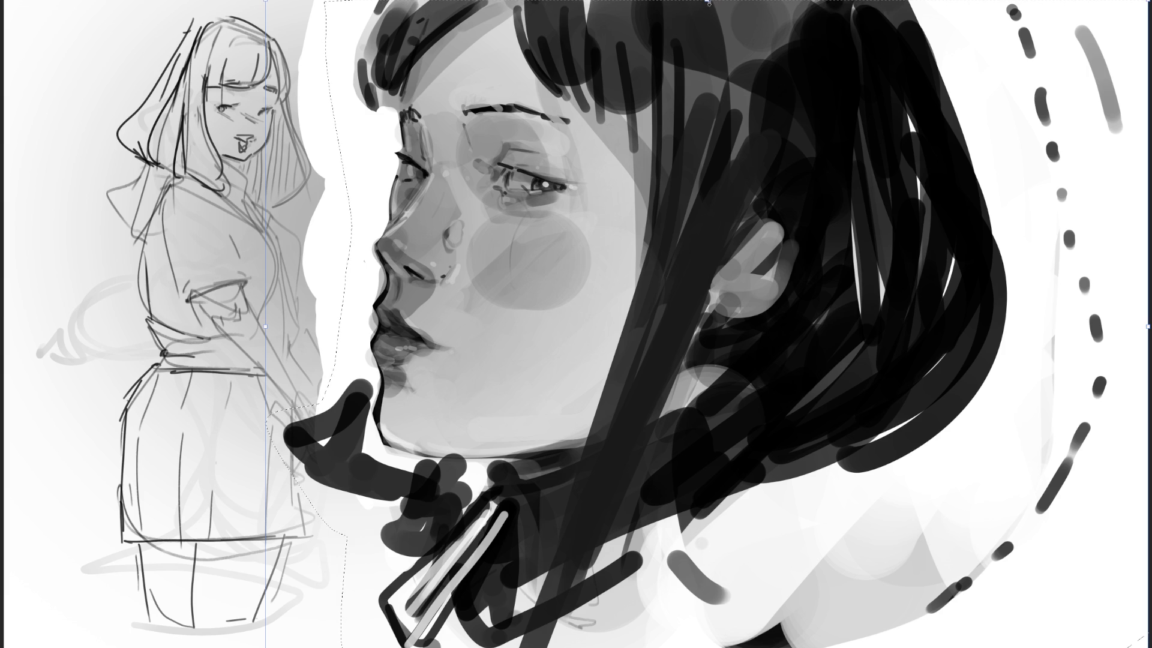
Scale the portrait down beside the girl's head at the top, then fade it with a soft eraser.
drag(707, 1, 706, 311)
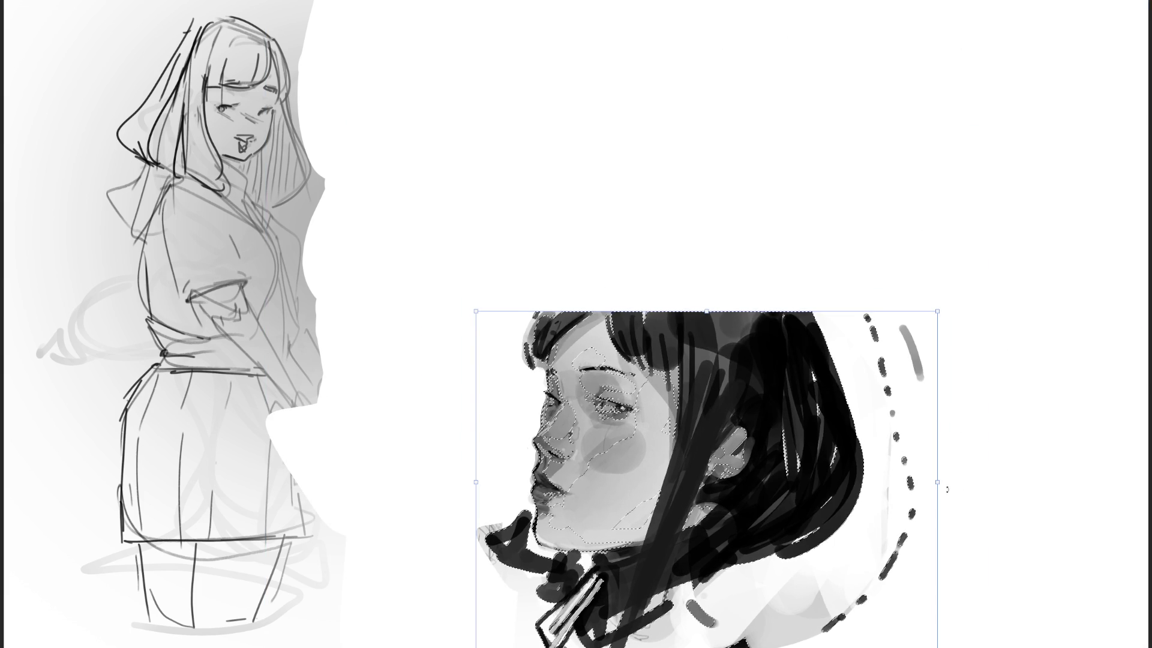
mouse_move(733, 429)
mouse_down()
mouse_move(596, 431)
mouse_move(427, 142)
mouse_move(379, 90)
mouse_move(339, 74)
mouse_move(415, 88)
mouse_move(426, 62)
mouse_up()
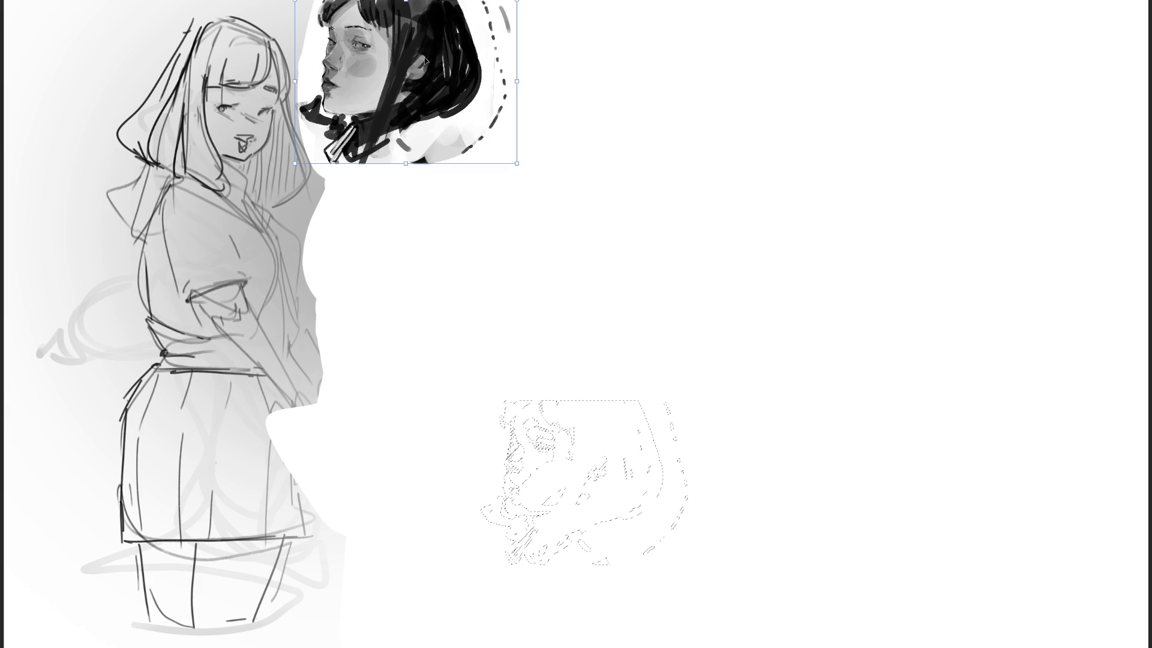
key(Return)
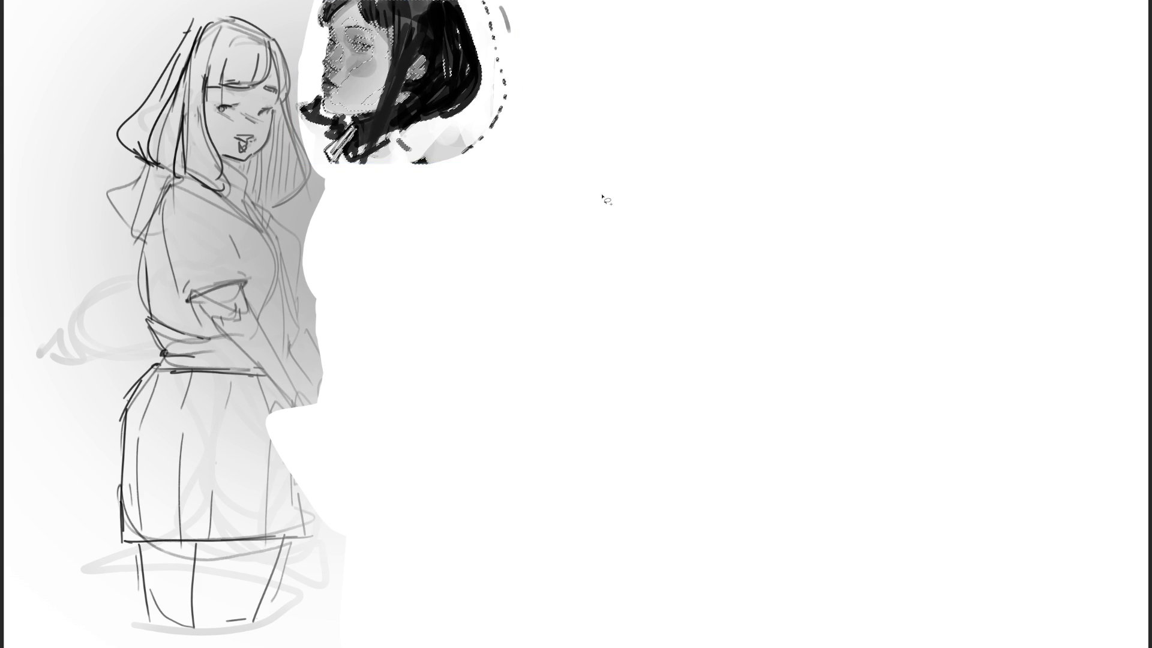
key(e)
mouse_move(605, 201)
mouse_down()
mouse_move(479, 76)
mouse_move(496, 38)
mouse_up()
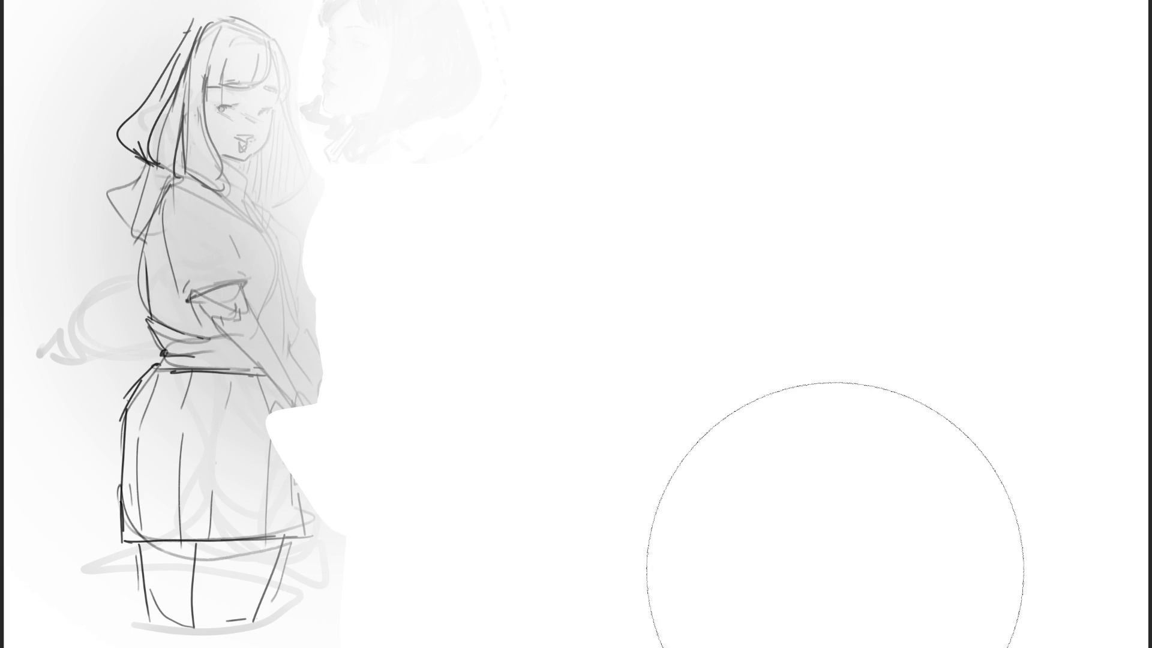
Switch to a fine pencil tip and rough in a rounded head arch right of the faded portrait.
key(e)
key(bracketleft)
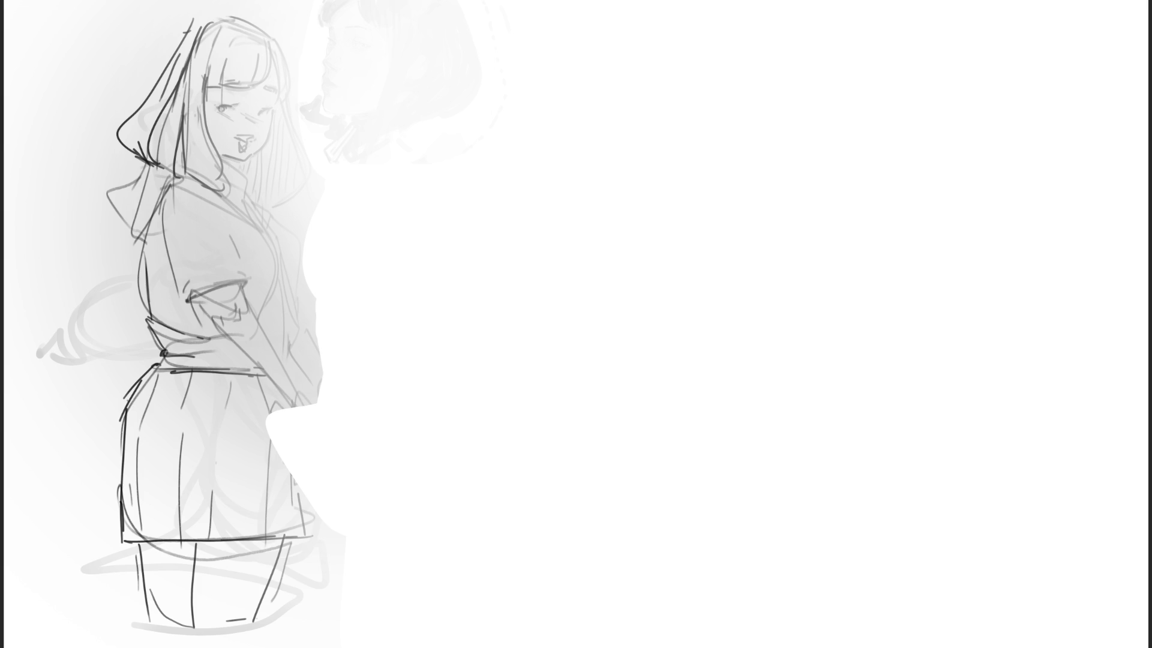
drag(663, 53, 635, 117)
drag(640, 92, 636, 102)
mouse_move(695, 37)
mouse_down()
mouse_move(670, 48)
mouse_move(732, 28)
mouse_move(760, 56)
mouse_up()
mouse_move(747, 33)
mouse_down()
mouse_move(777, 74)
mouse_move(720, 164)
mouse_up()
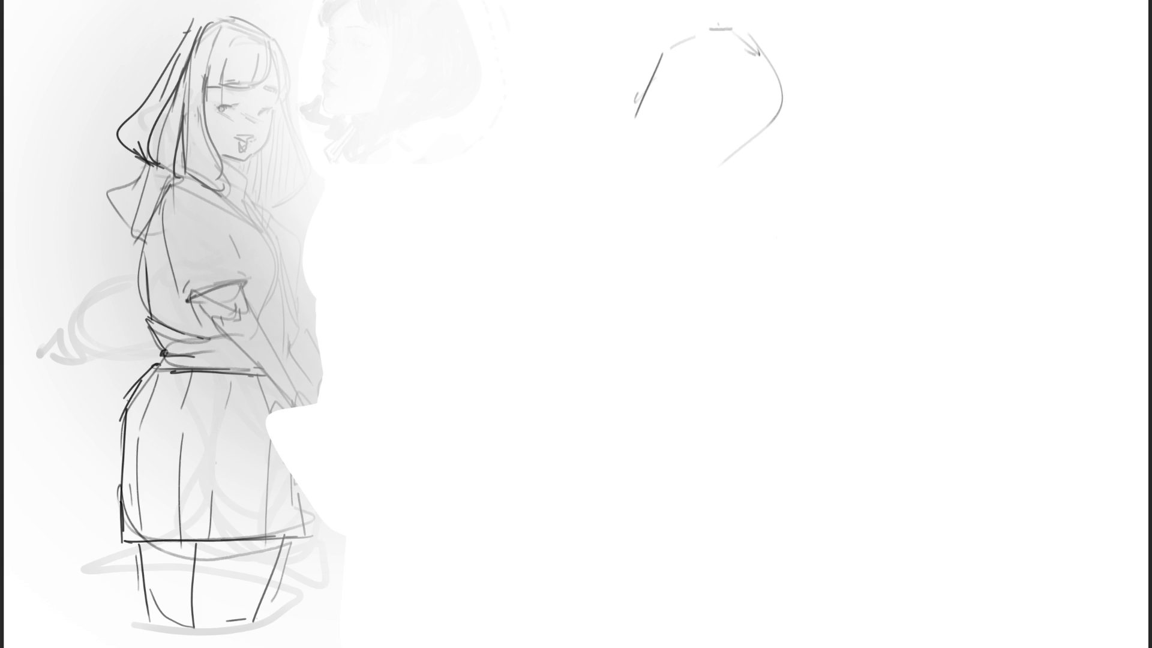
Sketch the pointed cat ears, the head's lower outline and chin hatching.
drag(619, 26, 635, 103)
mouse_move(621, 34)
mouse_down()
mouse_move(710, 63)
mouse_move(804, 54)
mouse_move(829, 95)
mouse_move(699, 107)
mouse_move(636, 135)
mouse_move(659, 106)
mouse_move(756, 264)
mouse_move(648, 237)
mouse_move(756, 265)
mouse_up()
drag(787, 221, 761, 257)
drag(805, 138, 759, 257)
drag(794, 215, 780, 217)
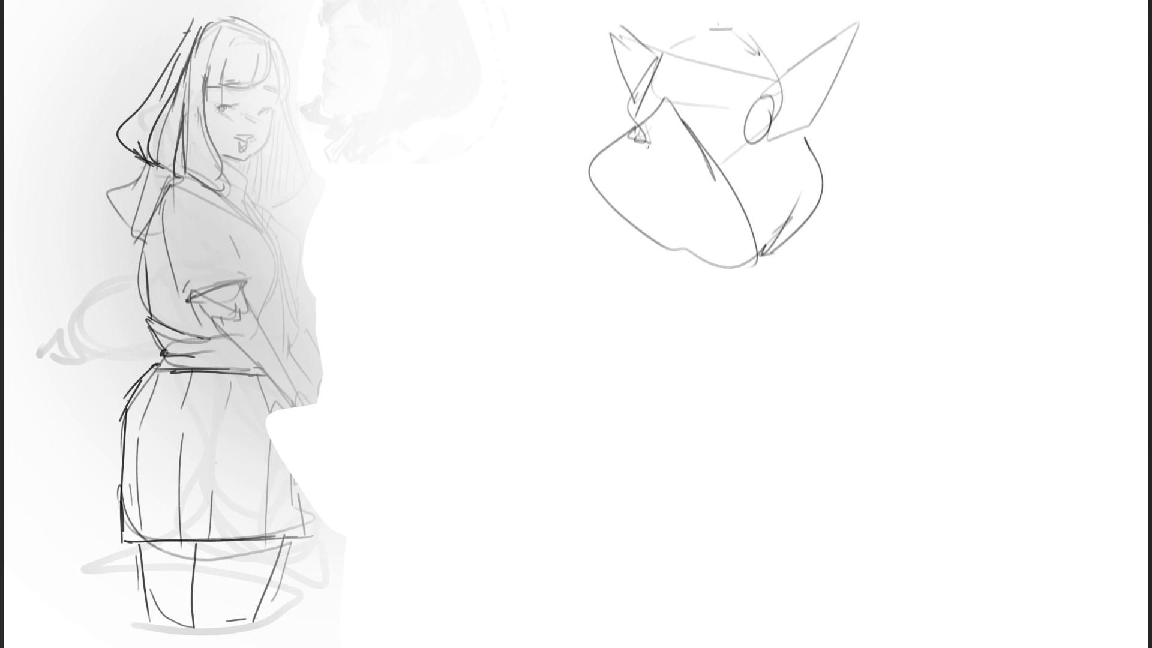
Add cheek strokes inside the face and a mouth line.
mouse_move(643, 125)
mouse_down()
mouse_move(644, 155)
mouse_move(669, 185)
mouse_up()
drag(674, 189, 716, 187)
drag(640, 139, 638, 161)
mouse_move(706, 197)
mouse_down()
mouse_move(714, 202)
mouse_move(660, 183)
mouse_move(683, 210)
mouse_up()
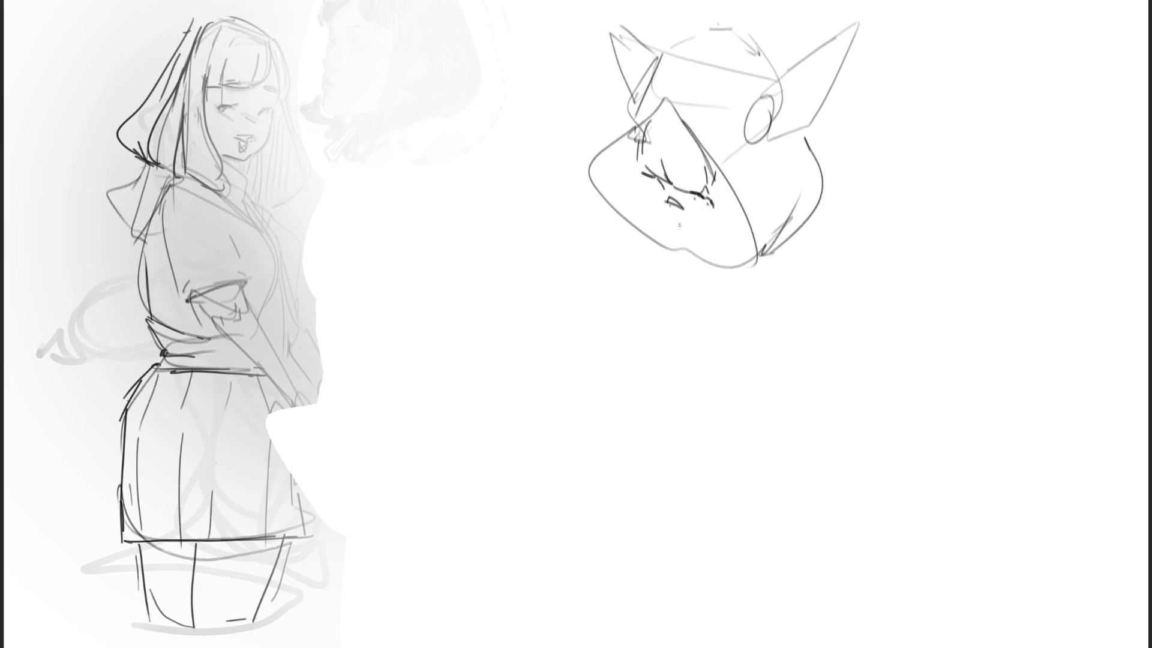
Refine the face with curved cheek lines and a curve under the mouth.
drag(671, 217, 680, 221)
mouse_move(638, 149)
mouse_down()
mouse_move(629, 193)
mouse_move(641, 199)
mouse_up()
mouse_move(720, 180)
mouse_down()
mouse_move(724, 220)
mouse_move(738, 221)
mouse_up()
drag(657, 216, 688, 234)
Draw the chin, jaw and collar lines under the head.
mouse_move(665, 254)
mouse_down()
mouse_move(670, 272)
mouse_move(719, 270)
mouse_move(670, 272)
mouse_move(665, 251)
mouse_move(673, 282)
mouse_move(654, 294)
mouse_up()
mouse_move(613, 202)
mouse_down()
mouse_move(649, 274)
mouse_move(750, 275)
mouse_up()
mouse_move(723, 280)
mouse_down()
mouse_move(757, 272)
mouse_move(821, 208)
mouse_up()
drag(824, 240, 823, 209)
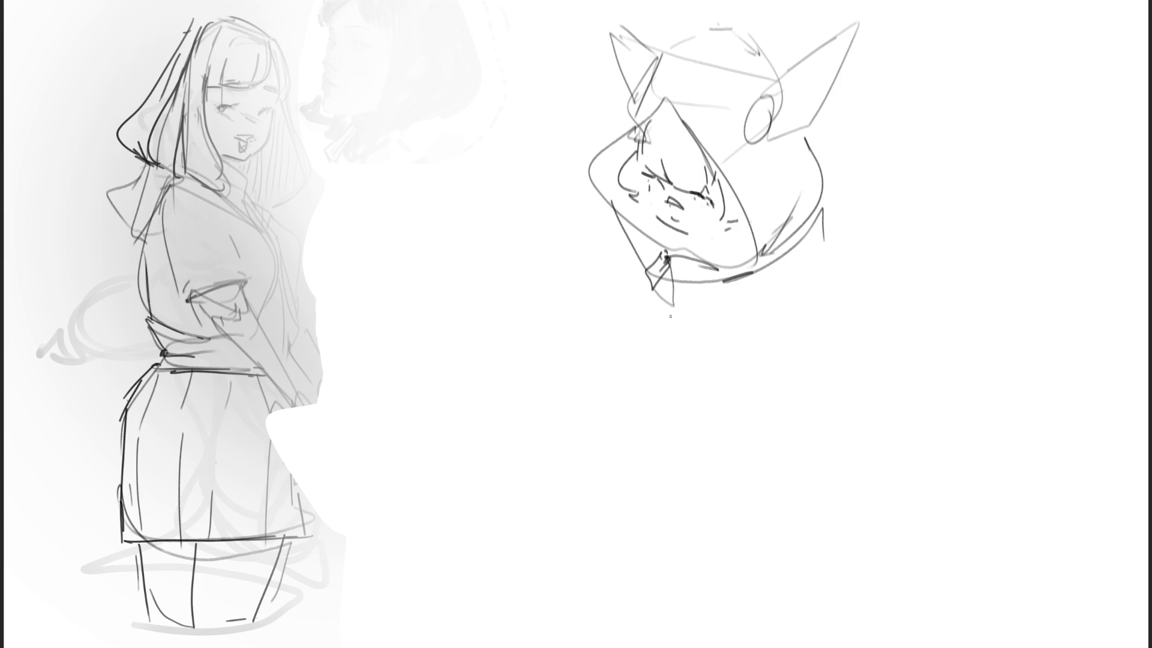
Sketch the hood outline around the head and a shoulder line beneath it.
mouse_move(834, 155)
mouse_down()
mouse_move(876, 235)
mouse_move(825, 181)
mouse_move(745, 292)
mouse_up()
drag(627, 105, 614, 130)
drag(616, 184, 595, 212)
mouse_move(627, 102)
mouse_down()
mouse_move(602, 132)
mouse_move(653, 264)
mouse_up()
mouse_move(653, 262)
mouse_down()
mouse_move(685, 321)
mouse_move(793, 287)
mouse_up()
drag(833, 162, 840, 228)
mouse_move(792, 307)
mouse_down()
mouse_move(834, 262)
mouse_move(886, 264)
mouse_up()
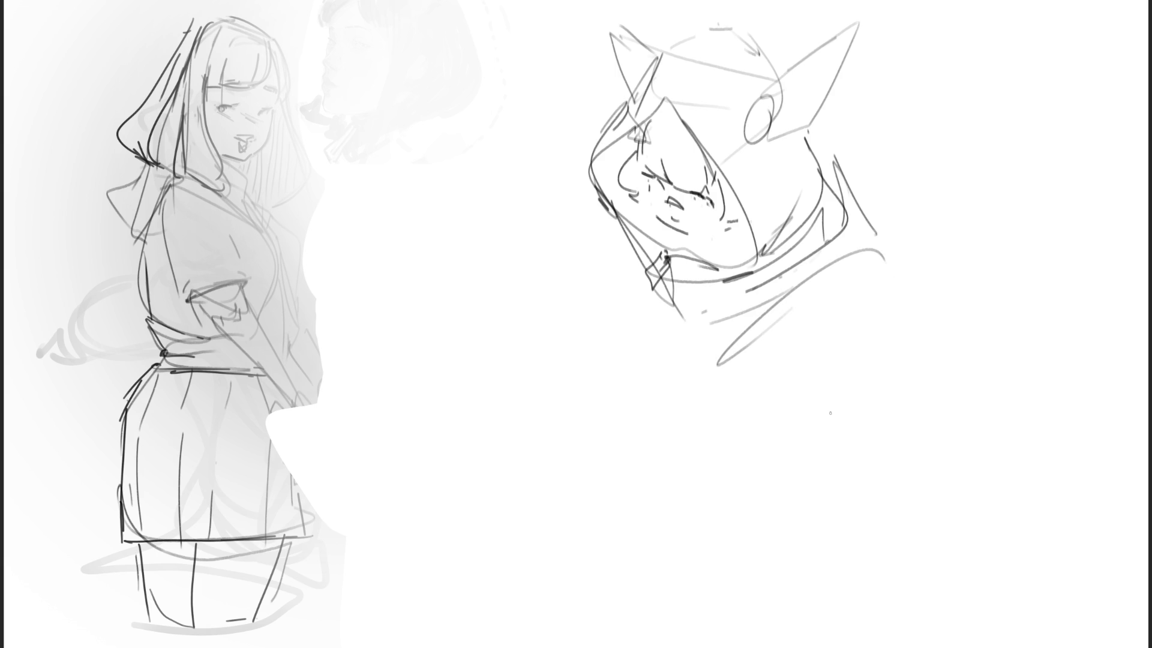
Rough in the body's right side, its base line and the long tail sweep.
mouse_move(609, 220)
mouse_down()
mouse_move(621, 313)
mouse_move(862, 260)
mouse_move(866, 246)
mouse_up()
mouse_move(847, 222)
mouse_down()
mouse_move(940, 191)
mouse_move(914, 386)
mouse_up()
mouse_move(751, 430)
mouse_down()
mouse_move(902, 415)
mouse_move(960, 391)
mouse_up()
mouse_move(962, 390)
mouse_down()
mouse_move(867, 488)
mouse_move(948, 489)
mouse_up()
drag(1000, 239, 1066, 348)
drag(954, 464, 1017, 447)
mouse_move(880, 464)
mouse_down()
mouse_move(1014, 459)
mouse_move(960, 462)
mouse_up()
drag(815, 437, 824, 442)
Draw large shoulder arcs to the left of the head.
mouse_move(583, 241)
mouse_down()
mouse_move(580, 231)
mouse_move(480, 367)
mouse_up()
drag(465, 252, 597, 264)
mouse_move(537, 123)
mouse_down()
mouse_move(427, 193)
mouse_move(436, 316)
mouse_up()
mouse_move(579, 303)
mouse_down()
mouse_move(518, 379)
mouse_move(573, 396)
mouse_up()
drag(598, 409, 802, 497)
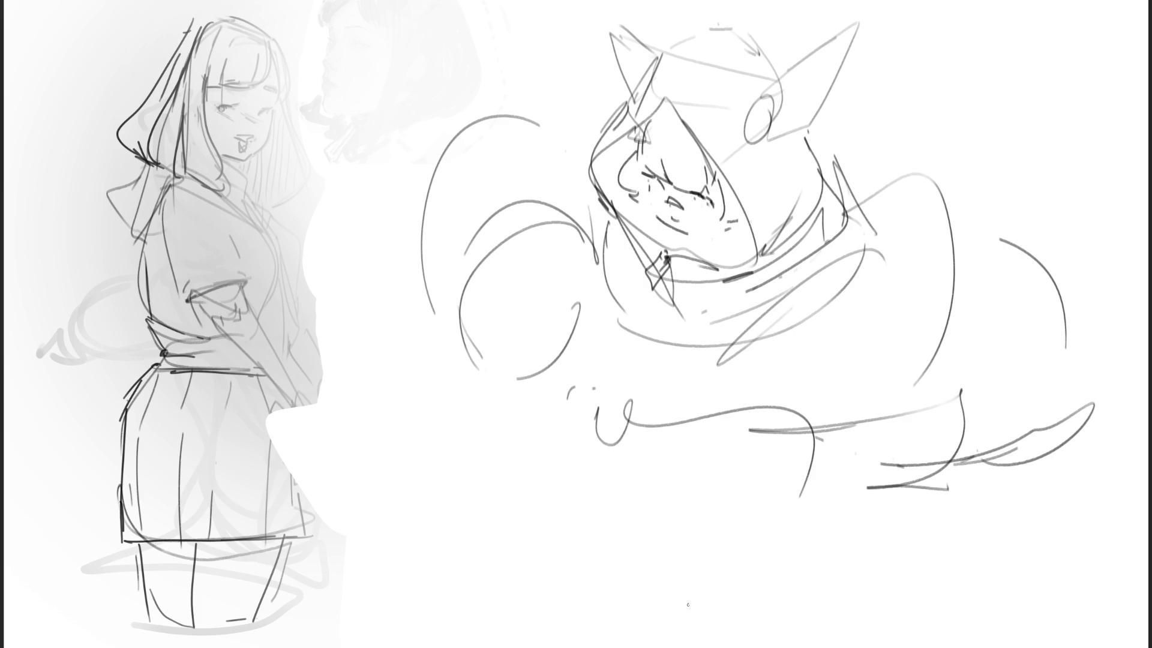
Block out the lower body's left side, inner U-curve and bottom curve.
mouse_move(622, 337)
mouse_down()
mouse_move(595, 382)
mouse_move(569, 480)
mouse_up()
mouse_move(651, 313)
mouse_down()
mouse_move(618, 474)
mouse_move(774, 534)
mouse_up()
mouse_move(570, 399)
mouse_down()
mouse_move(544, 471)
mouse_move(894, 492)
mouse_up()
mouse_move(815, 603)
mouse_down()
mouse_move(866, 581)
mouse_move(911, 528)
mouse_up()
mouse_move(894, 487)
mouse_down()
mouse_move(918, 555)
mouse_move(819, 639)
mouse_up()
drag(523, 462, 528, 485)
drag(575, 569, 780, 593)
drag(779, 593, 814, 606)
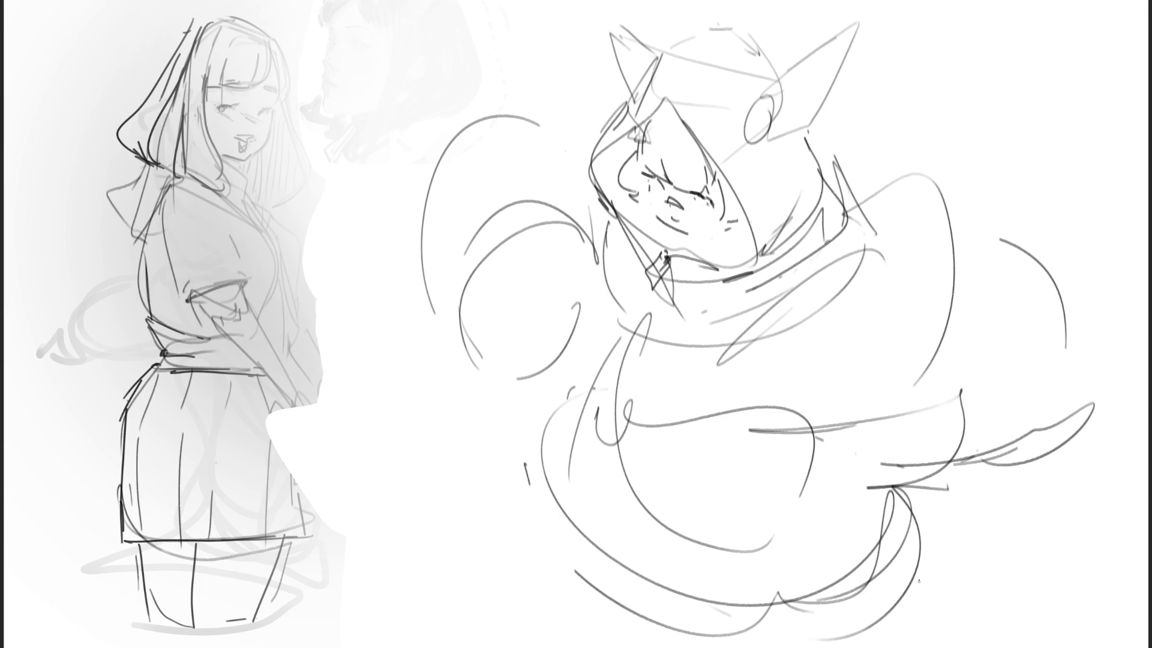
Sketch the raised left arm and hand.
drag(585, 296, 591, 269)
mouse_move(592, 269)
mouse_down()
mouse_move(604, 337)
mouse_move(563, 323)
mouse_move(589, 412)
mouse_up()
drag(549, 345, 589, 417)
drag(502, 353, 547, 424)
mouse_move(496, 374)
mouse_down()
mouse_move(543, 423)
mouse_move(503, 417)
mouse_up()
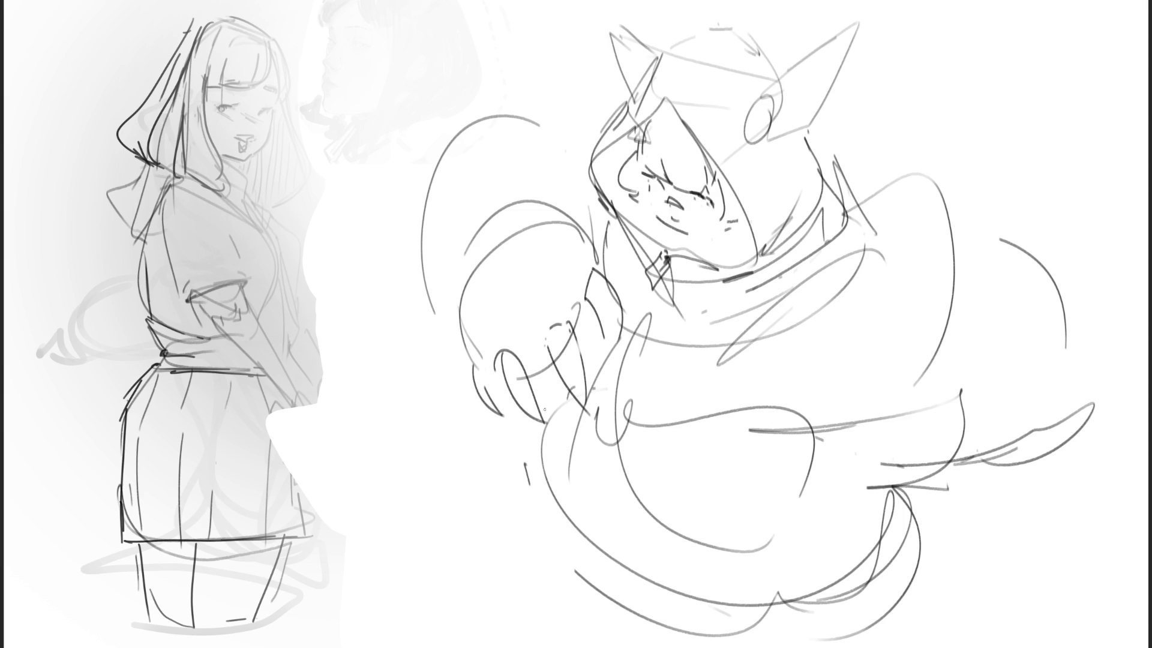
Shape the tail tip and fur tufts on the right.
drag(1091, 391, 1118, 451)
mouse_move(1093, 385)
mouse_down()
mouse_move(1130, 418)
mouse_move(1133, 460)
mouse_up()
mouse_move(1048, 458)
mouse_down()
mouse_move(1058, 486)
mouse_move(1002, 486)
mouse_up()
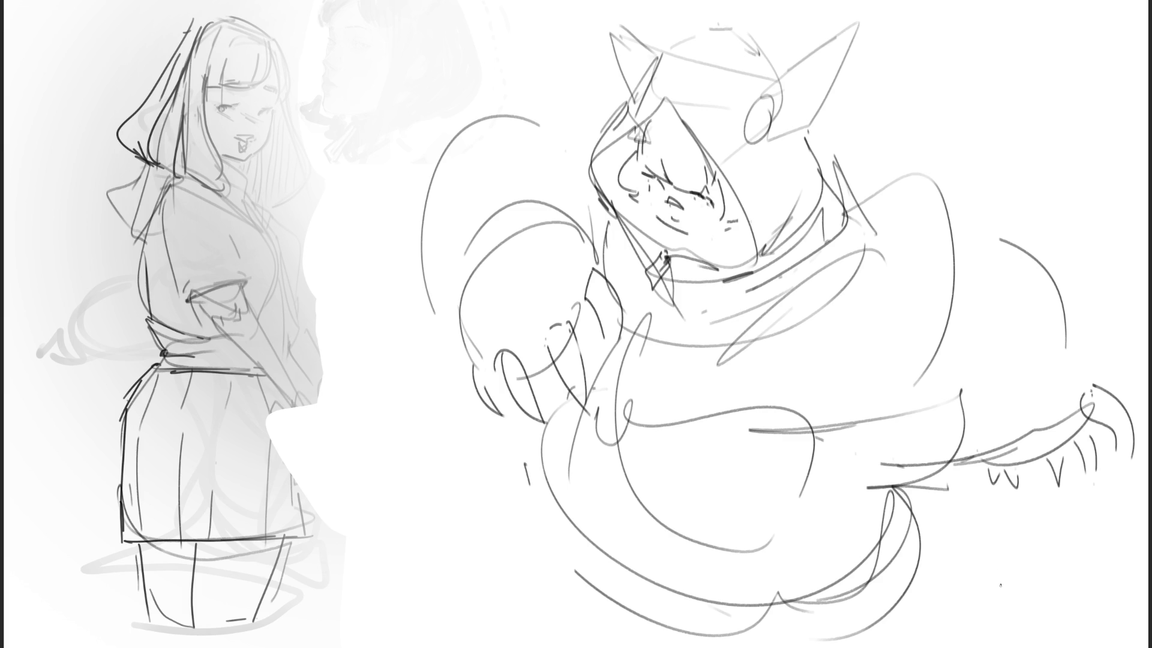
Add front and lower-body curves below the collar.
mouse_move(661, 279)
mouse_down()
mouse_move(684, 341)
mouse_move(643, 529)
mouse_up()
mouse_move(684, 343)
mouse_down()
mouse_move(647, 551)
mouse_move(673, 589)
mouse_up()
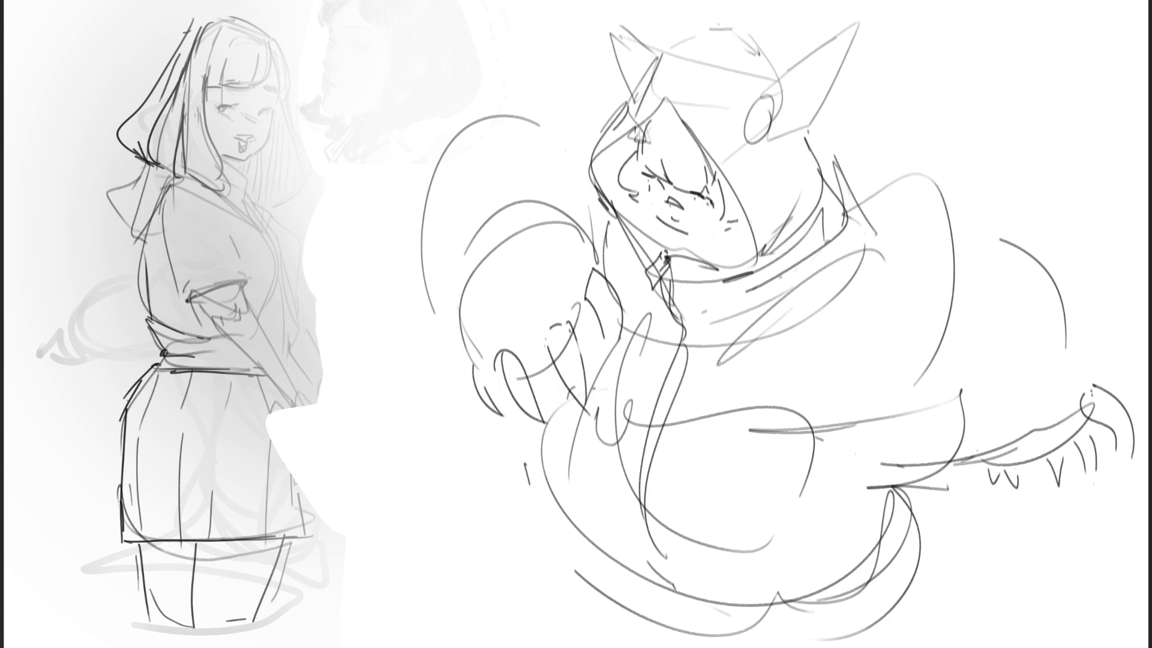
mouse_move(621, 408)
mouse_down()
mouse_move(714, 374)
mouse_move(731, 540)
mouse_up()
drag(647, 356, 685, 582)
drag(757, 540, 751, 595)
drag(753, 636, 693, 647)
drag(876, 550, 753, 647)
drag(873, 579, 819, 647)
drag(900, 601, 842, 647)
drag(528, 473, 614, 618)
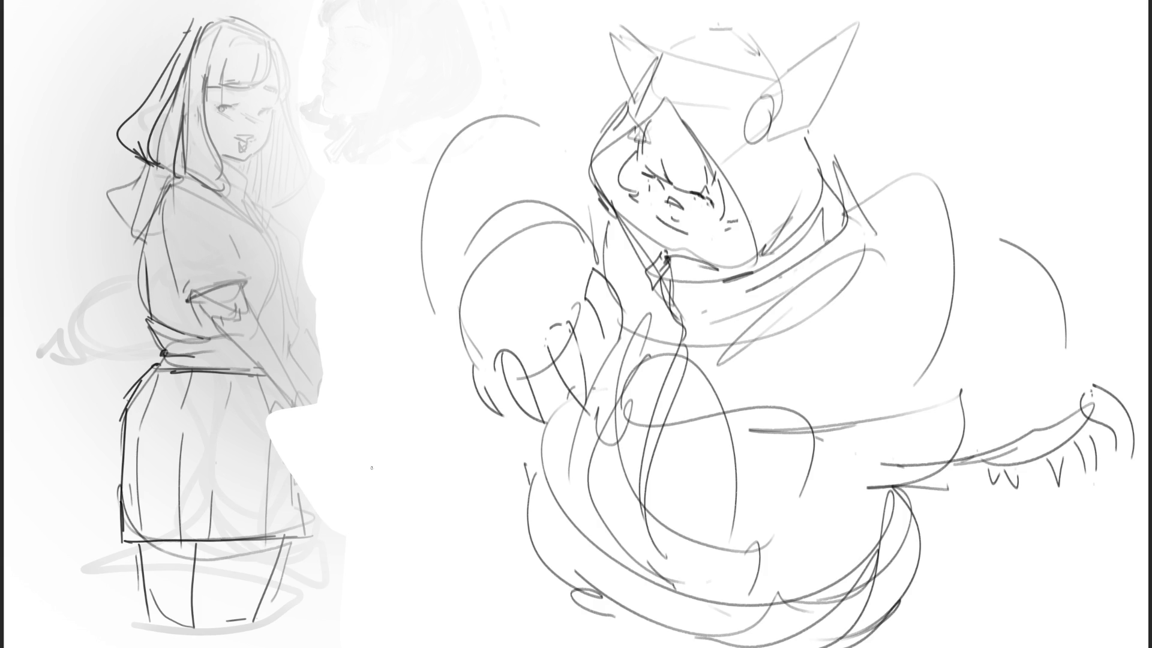
Draw the spiral curled shape with small ears at the lower left.
drag(382, 456, 380, 597)
mouse_move(455, 476)
mouse_down()
mouse_move(333, 612)
mouse_move(456, 374)
mouse_up()
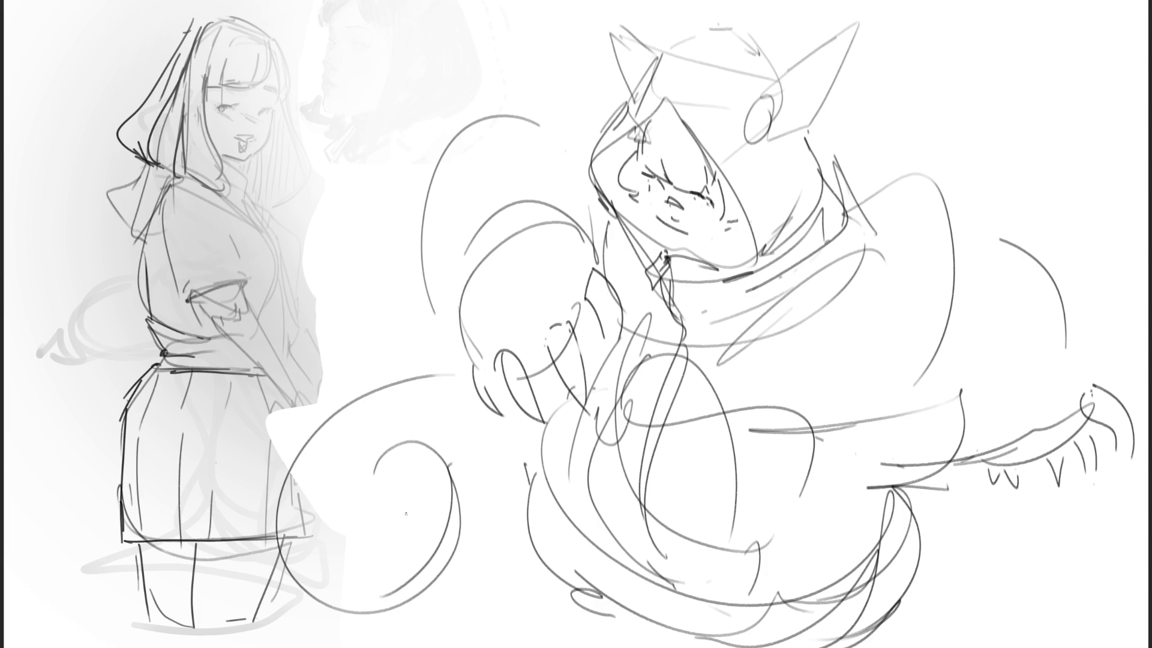
drag(360, 482, 339, 502)
mouse_move(348, 412)
mouse_down()
mouse_move(352, 378)
mouse_move(368, 392)
mouse_up()
mouse_move(428, 381)
mouse_down()
mouse_move(434, 362)
mouse_move(448, 371)
mouse_up()
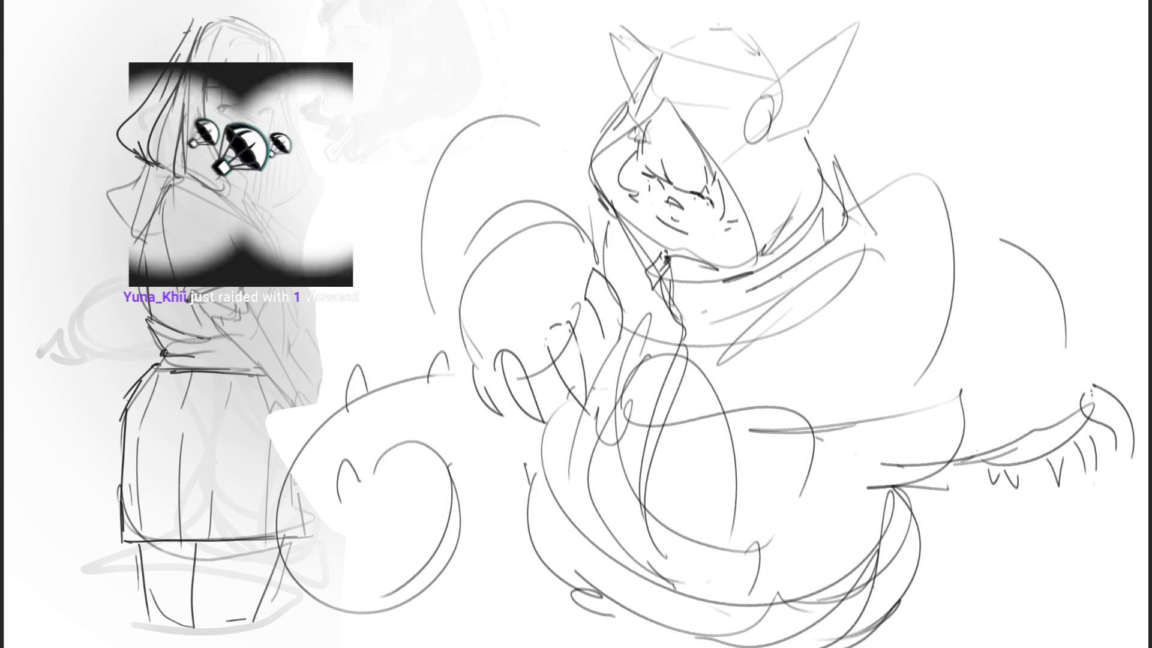
mouse_move(597, 617)
mouse_down()
mouse_move(620, 646)
mouse_move(660, 647)
mouse_up()
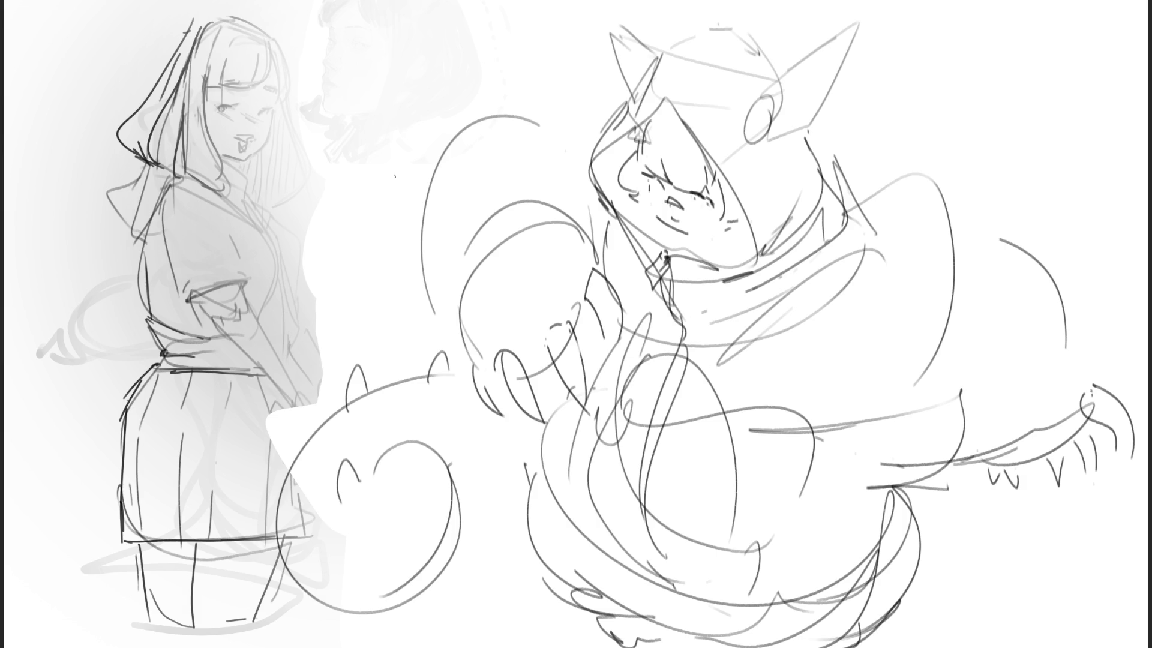
Flip the canvas view left to right to check the sketch's proportions.
key(m)
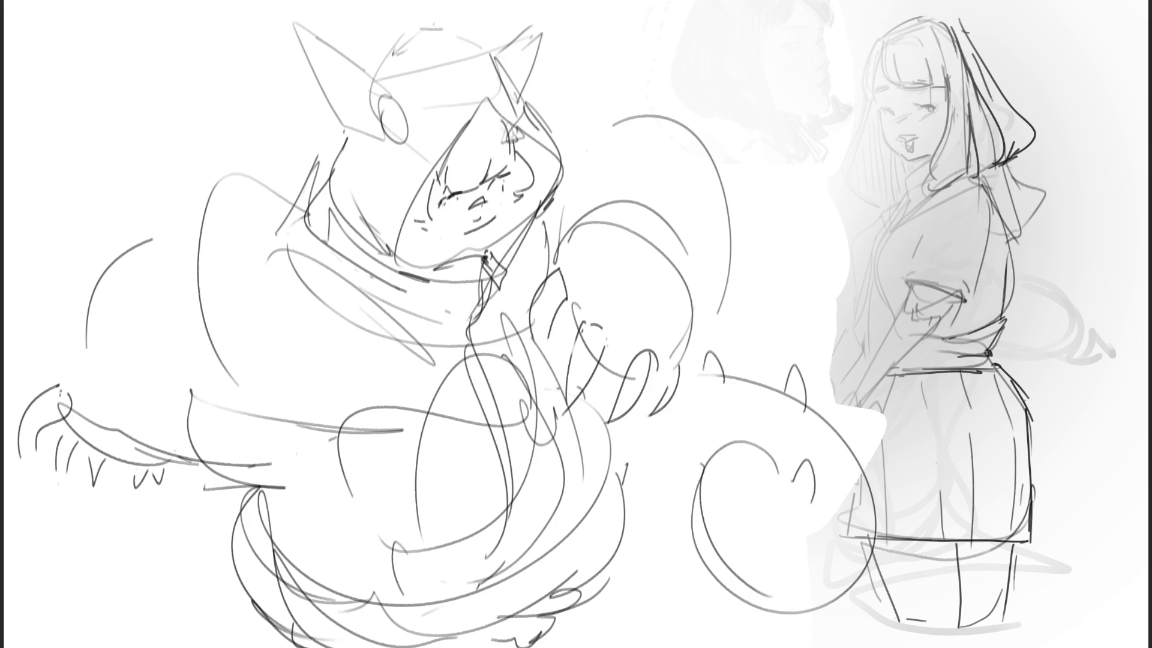
Undo the last change and mirror the canvas view back.
key(ctrl+z)
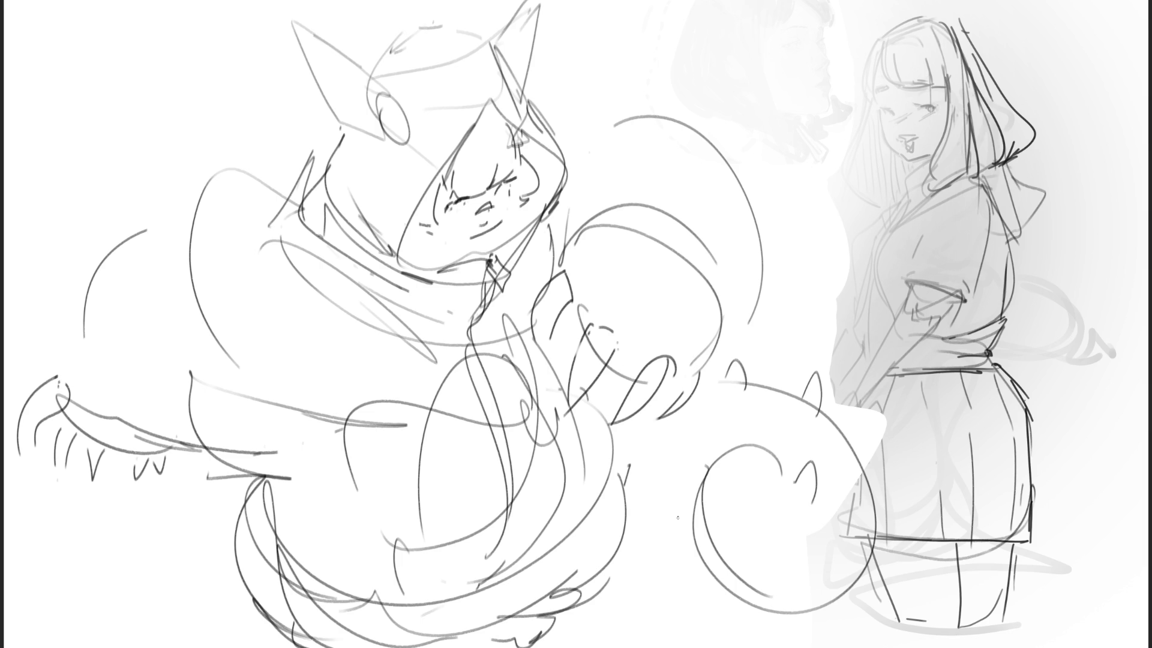
key(m)
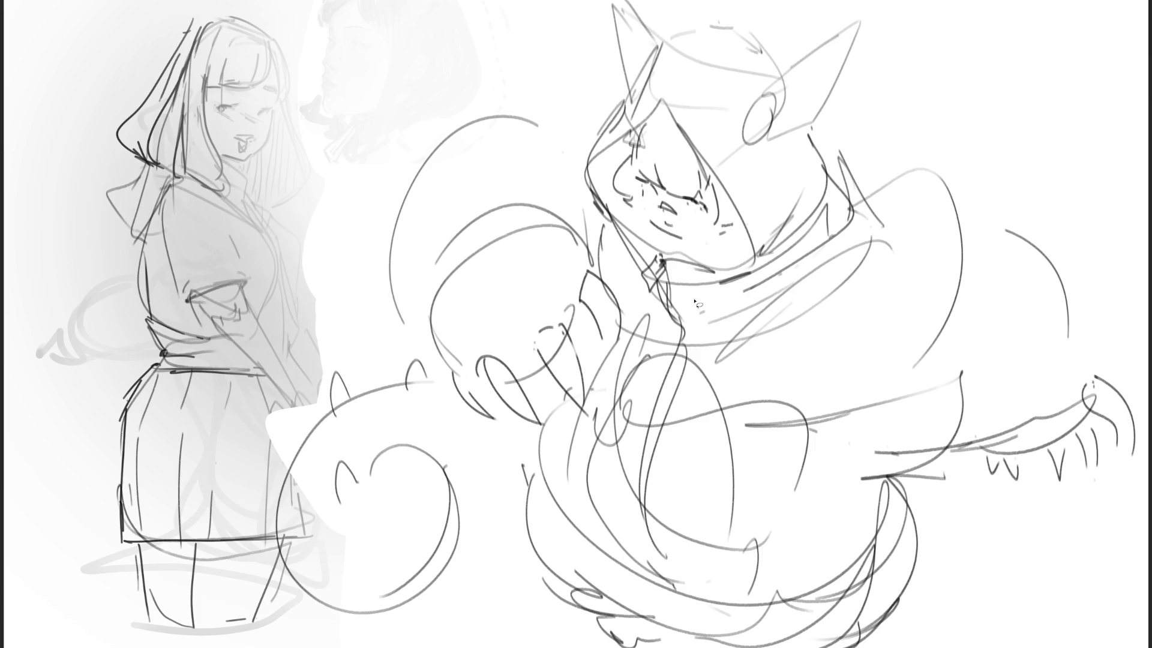
Erase over the right sketch to fade it, undoing and redoing to compare.
key(e)
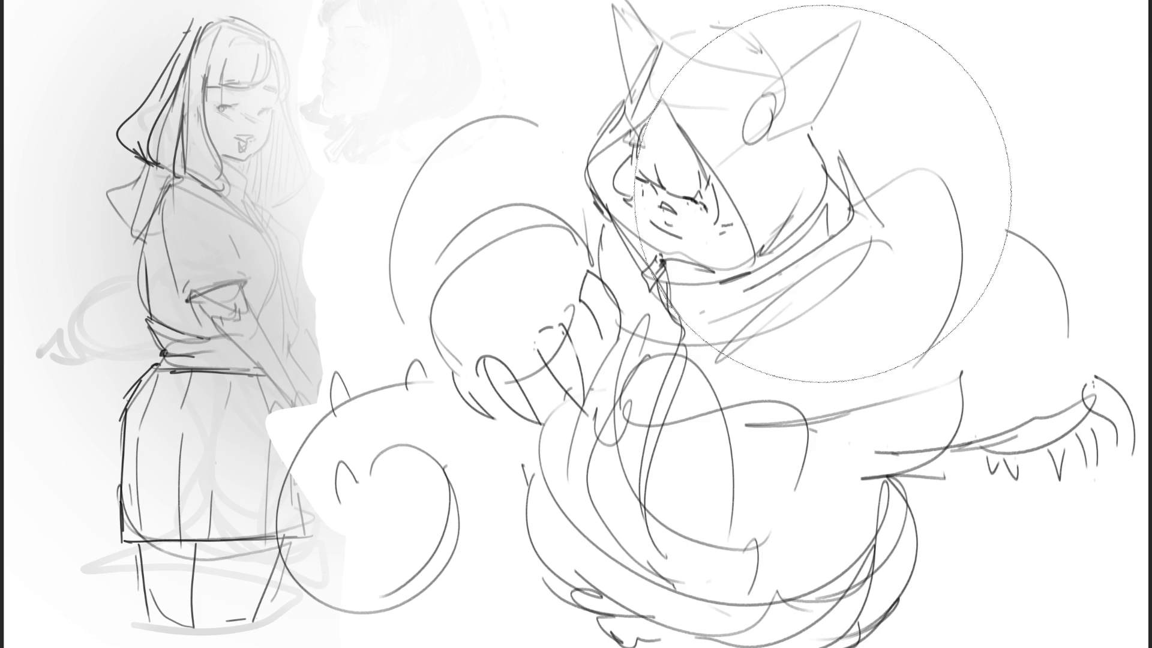
mouse_move(824, 193)
mouse_down()
mouse_move(780, 211)
mouse_move(870, 420)
mouse_move(1021, 510)
mouse_up()
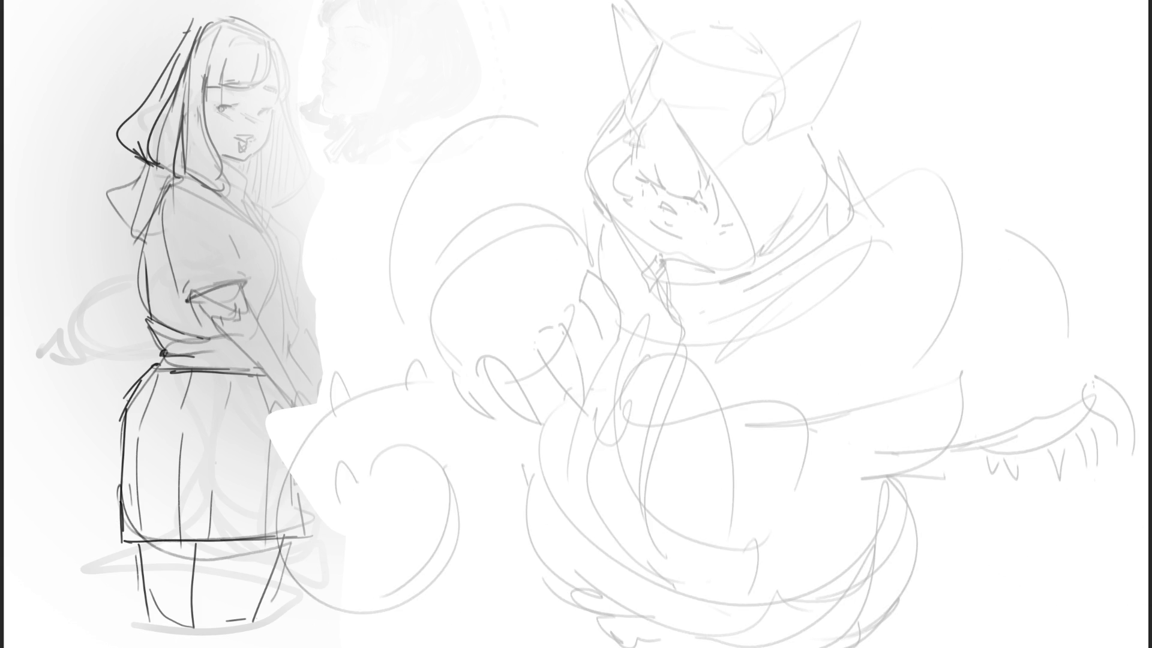
key(ctrl+z)
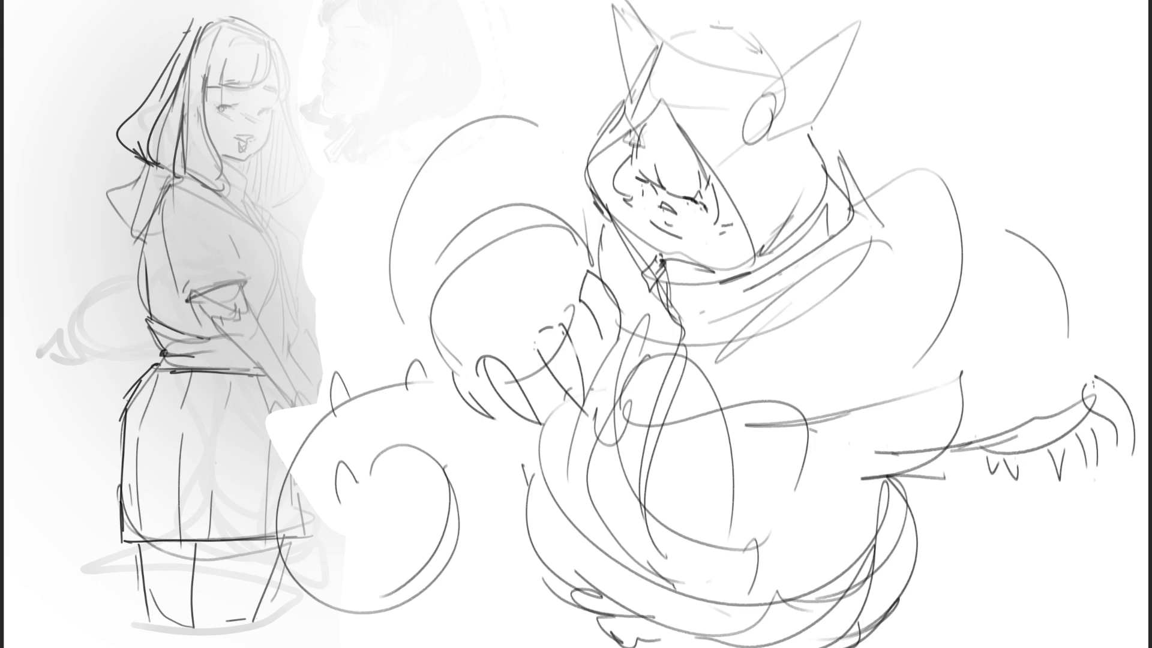
key(ctrl+shift+z)
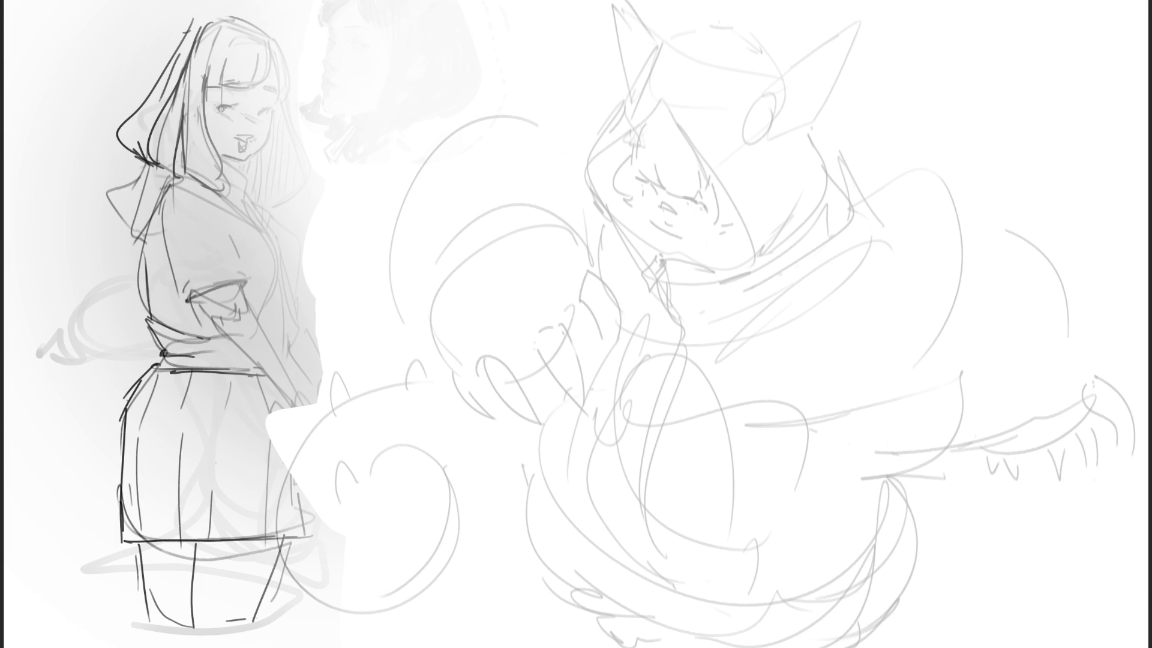
Ink the hood button as a closed oval outline.
drag(758, 94, 767, 159)
key(ctrl+z)
mouse_move(758, 94)
mouse_down()
mouse_move(765, 156)
mouse_move(791, 103)
mouse_move(787, 150)
mouse_up()
Draw the mark inside the round hood button and retrace its edge.
drag(763, 99, 758, 149)
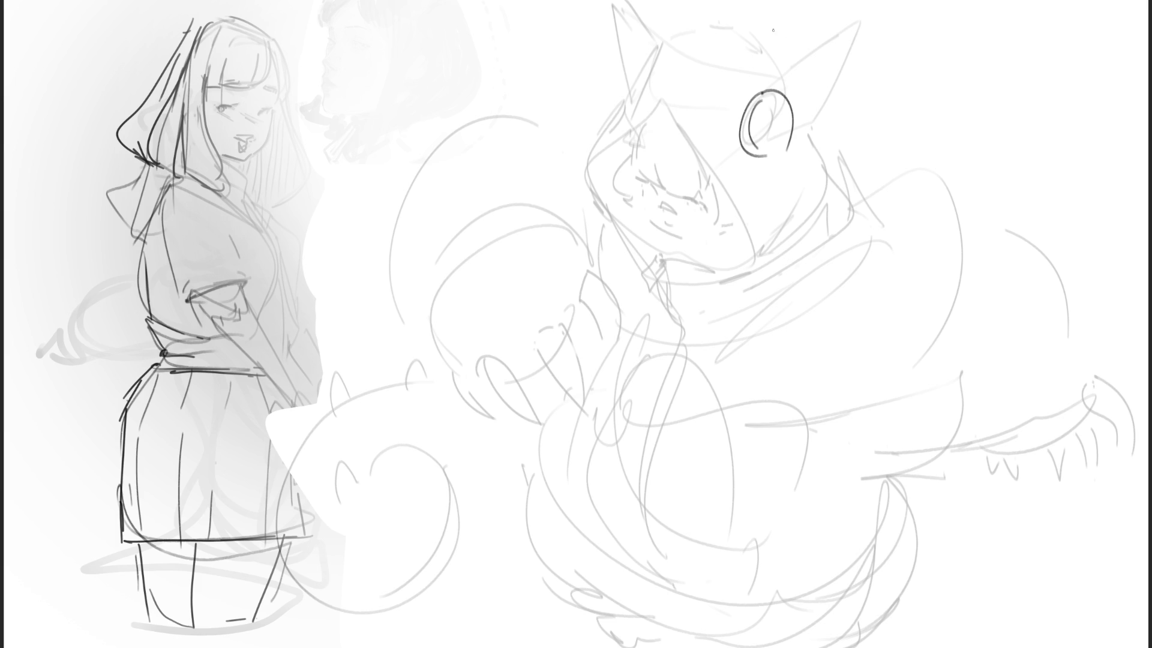
key(ctrl+z)
mouse_move(763, 99)
mouse_down()
mouse_move(757, 149)
mouse_move(783, 110)
mouse_move(769, 124)
mouse_move(781, 145)
mouse_move(768, 150)
mouse_move(788, 134)
mouse_up()
key(ctrl+z)
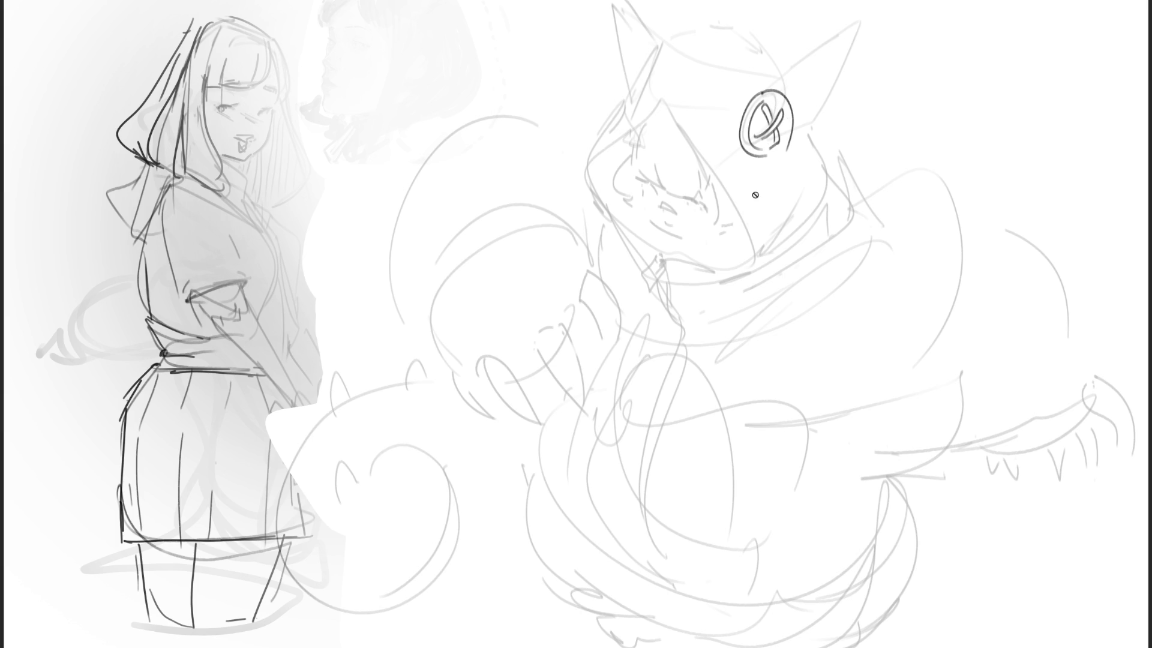
drag(771, 99, 785, 129)
key(ctrl+z)
Ink the hood top, both pointed ears and the hood's front rim lines.
key(ctrl+z)
drag(657, 51, 626, 107)
mouse_move(659, 58)
mouse_down()
mouse_move(638, 92)
mouse_move(627, 87)
mouse_up()
mouse_move(659, 42)
mouse_down()
mouse_move(713, 23)
mouse_move(758, 33)
mouse_move(784, 81)
mouse_up()
key(ctrl+z)
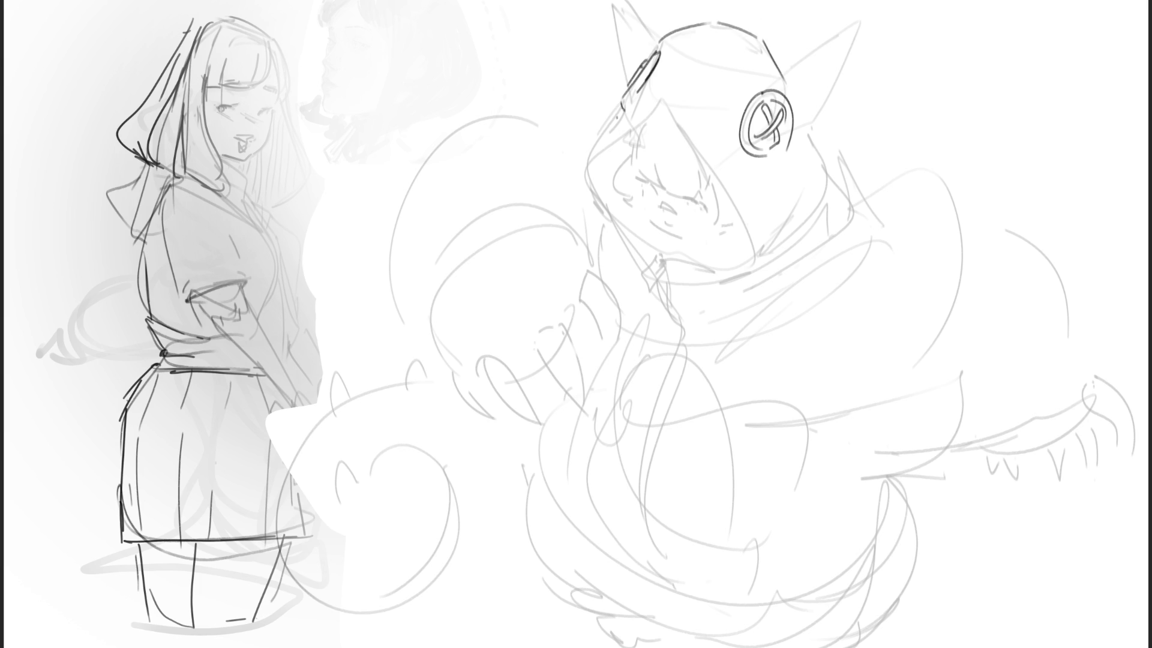
mouse_move(783, 74)
mouse_down()
mouse_move(868, 22)
mouse_move(813, 128)
mouse_up()
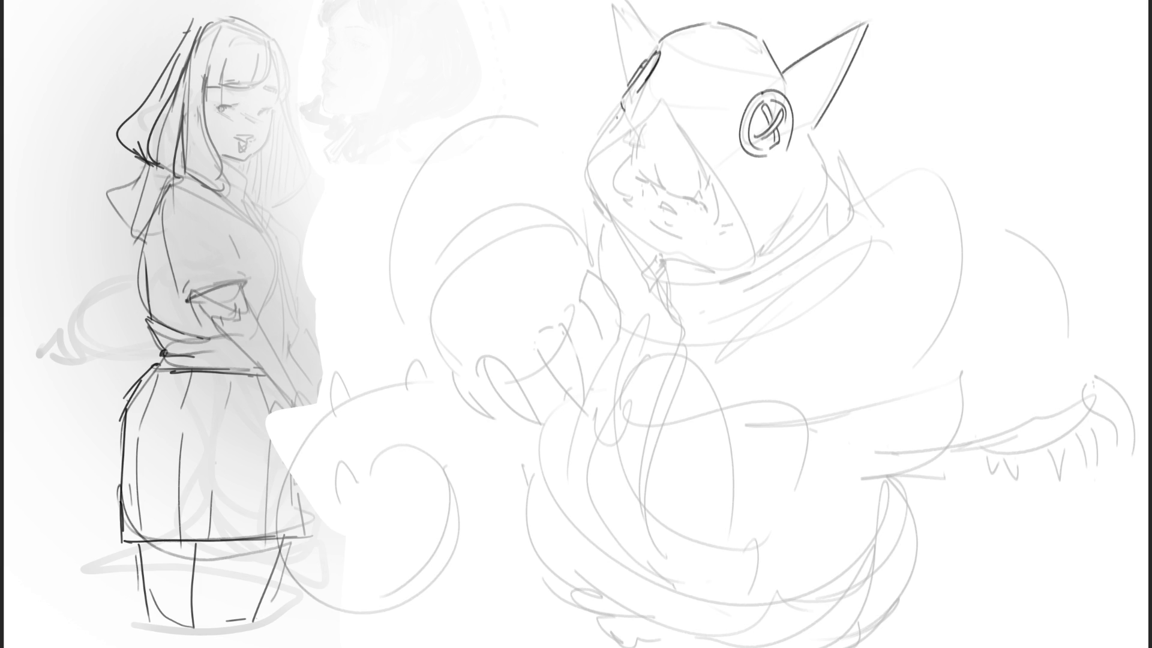
mouse_move(659, 40)
mouse_down()
mouse_move(649, 2)
mouse_move(623, 78)
mouse_up()
drag(652, 109, 749, 232)
drag(655, 102, 735, 180)
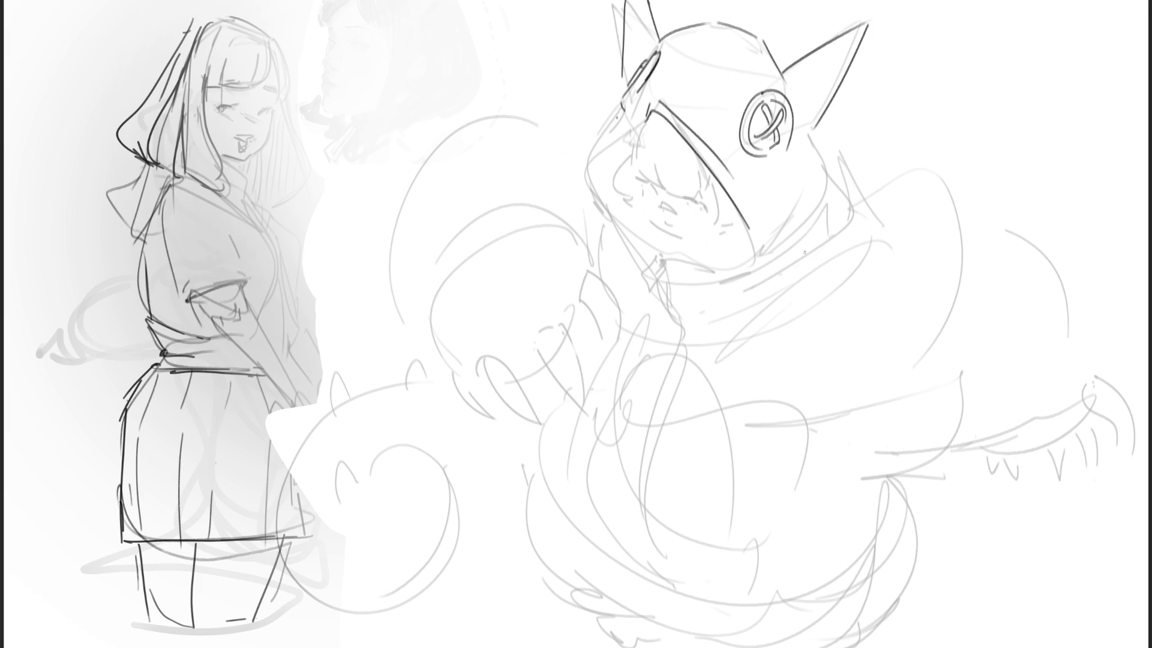
Ink the rim's lower-left edge and pointed hair locks on both sides of the face.
mouse_move(641, 125)
mouse_down()
mouse_move(582, 167)
mouse_move(591, 153)
mouse_up()
mouse_move(715, 242)
mouse_down()
mouse_move(697, 284)
mouse_move(737, 243)
mouse_up()
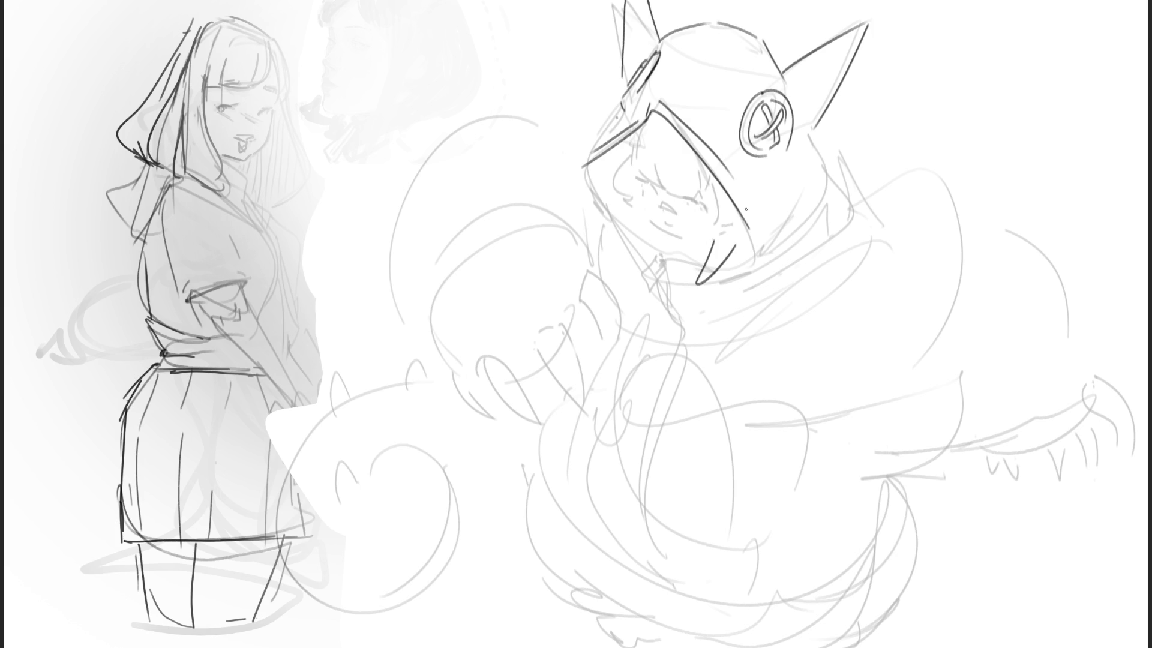
mouse_move(617, 209)
mouse_down()
mouse_move(605, 219)
mouse_move(628, 219)
mouse_up()
Outline the bangs under the hood rim with several hair strands.
mouse_move(644, 128)
mouse_down()
mouse_move(633, 175)
mouse_move(649, 176)
mouse_up()
drag(649, 171, 679, 193)
drag(682, 141, 699, 198)
drag(636, 129, 626, 168)
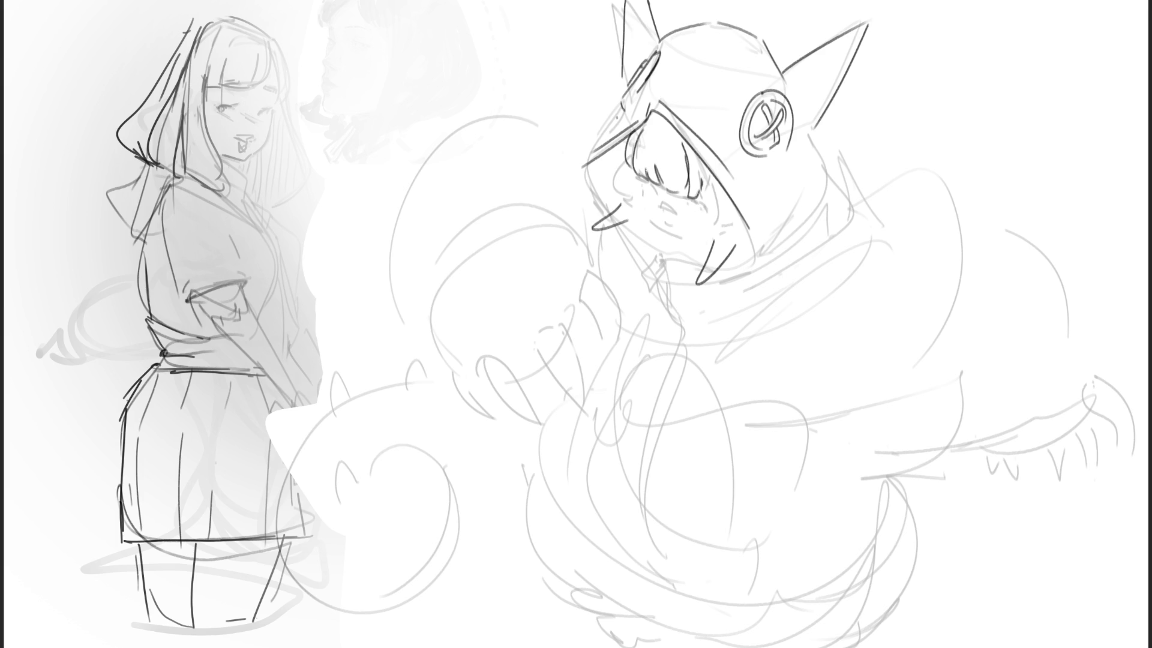
drag(700, 160, 707, 191)
mouse_move(708, 177)
mouse_down()
mouse_move(699, 228)
mouse_move(744, 220)
mouse_up()
Add hair strands and a short jaw line on both sides of the face.
key(ctrl+z)
mouse_move(707, 176)
mouse_down()
mouse_move(717, 225)
mouse_move(738, 226)
mouse_up()
mouse_move(633, 167)
mouse_down()
mouse_move(630, 195)
mouse_move(616, 203)
mouse_move(628, 208)
mouse_up()
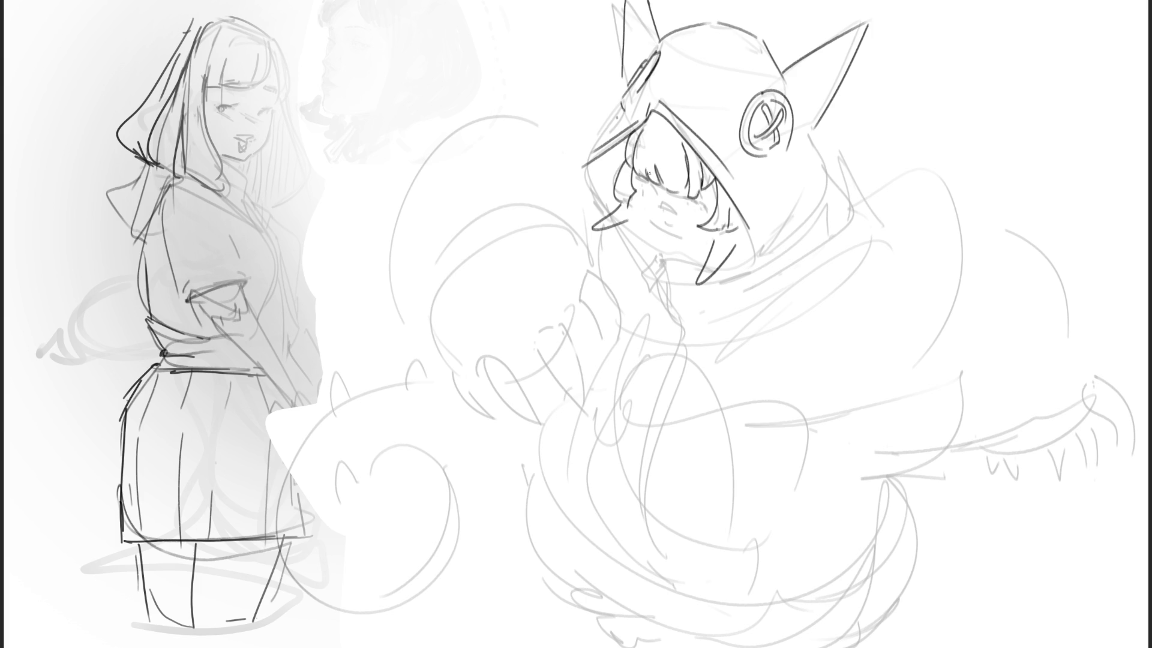
mouse_move(650, 217)
mouse_down()
mouse_move(691, 240)
mouse_move(694, 212)
mouse_up()
key(ctrl+z)
key(ctrl+z)
Draw the nose mark and the cheek-and-mouth curve.
drag(662, 207, 674, 229)
drag(646, 206, 679, 238)
key(ctrl+z)
mouse_move(646, 205)
mouse_down()
mouse_move(663, 239)
mouse_move(709, 237)
mouse_up()
key(ctrl+z)
Ink the hood's left edge and a small tag loop at the neck.
drag(590, 167, 616, 200)
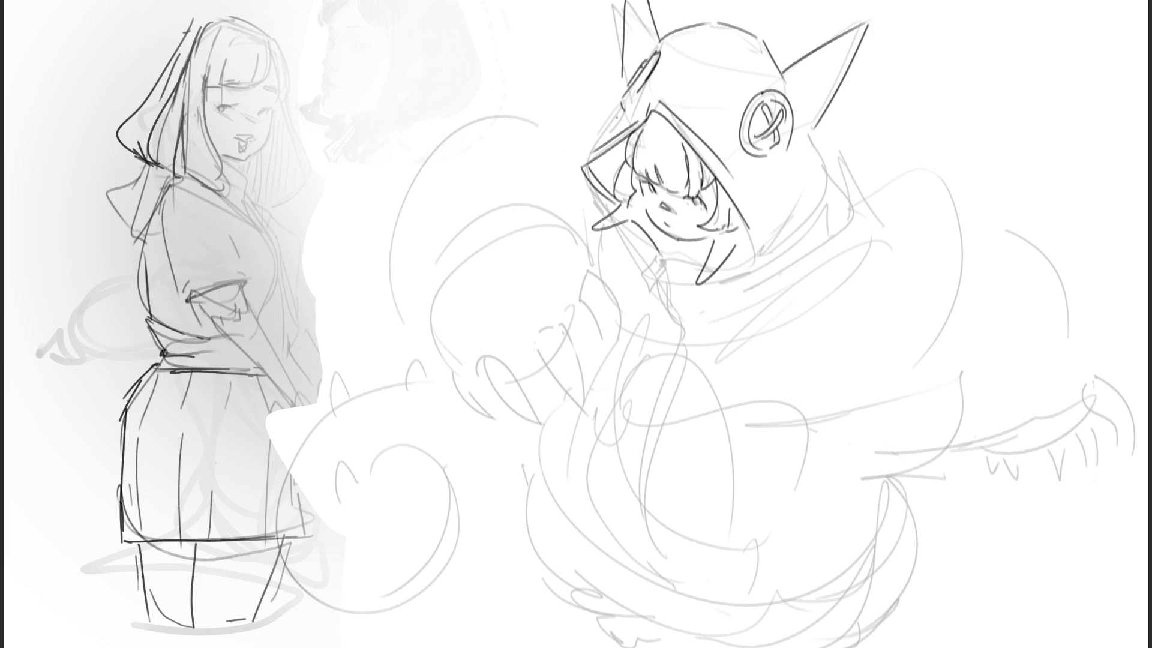
key(ctrl+z)
mouse_move(588, 168)
mouse_down()
mouse_move(648, 255)
mouse_move(661, 231)
mouse_up()
mouse_move(666, 254)
mouse_down()
mouse_move(639, 297)
mouse_move(663, 270)
mouse_move(695, 271)
mouse_up()
drag(668, 254, 703, 266)
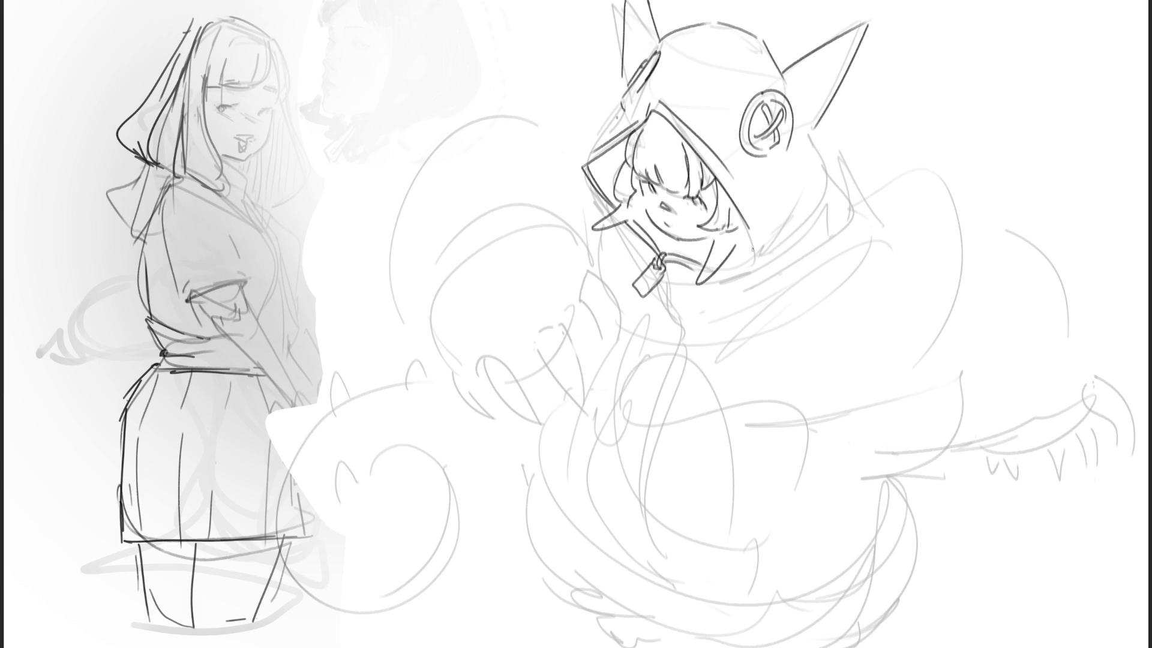
Ink the hood's right edge beside the face and down from the ear.
drag(744, 221, 755, 268)
drag(733, 180, 757, 258)
key(ctrl+z)
mouse_move(748, 194)
mouse_down()
mouse_move(761, 265)
mouse_move(727, 270)
mouse_up()
mouse_move(816, 130)
mouse_down()
mouse_move(823, 193)
mouse_move(779, 244)
mouse_up()
key(ctrl+z)
key(ctrl+z)
mouse_move(817, 129)
mouse_down()
mouse_move(785, 257)
mouse_move(766, 262)
mouse_up()
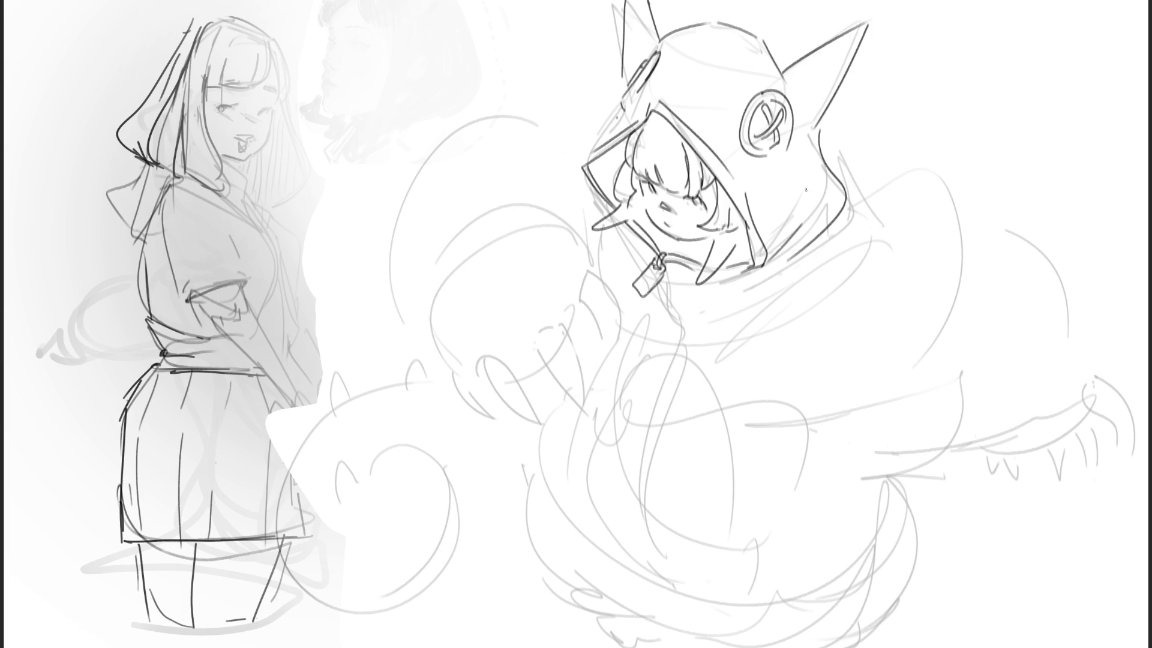
Ink the hood's upper-left edge and the raised right shoulder contour.
drag(578, 160, 617, 110)
mouse_move(838, 218)
mouse_down()
mouse_move(880, 223)
mouse_move(912, 302)
mouse_up()
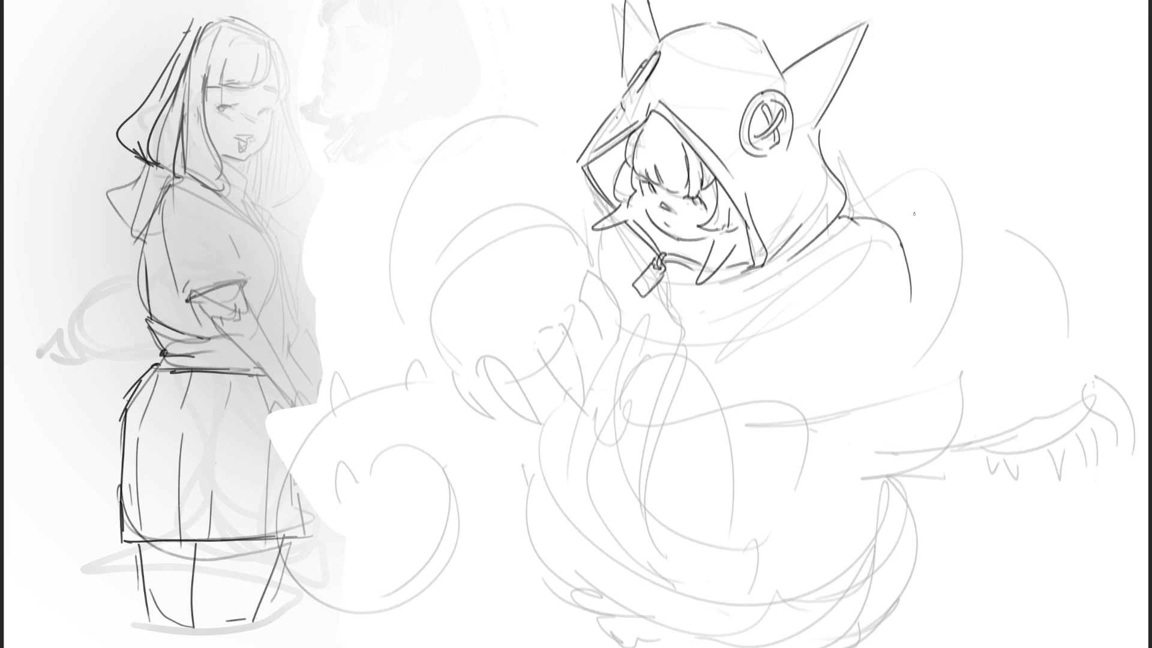
mouse_move(854, 217)
mouse_down()
mouse_move(892, 228)
mouse_move(911, 310)
mouse_up()
Extend the back line right, hook the lower body edge, and hatch below the hood.
mouse_move(870, 187)
mouse_down()
mouse_move(935, 179)
mouse_move(944, 359)
mouse_up()
mouse_move(910, 287)
mouse_down()
mouse_move(915, 361)
mouse_move(936, 356)
mouse_move(852, 365)
mouse_move(859, 380)
mouse_up()
mouse_move(801, 259)
mouse_down()
mouse_move(715, 315)
mouse_move(783, 303)
mouse_up()
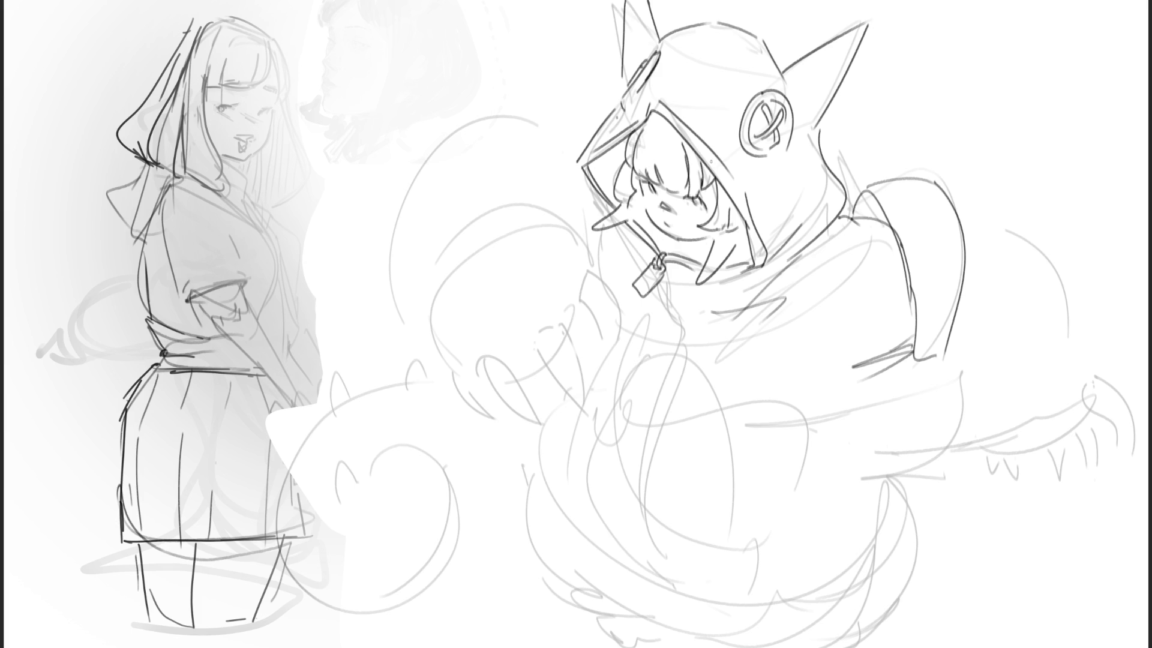
Redraw the zipper tag below the chin with a cord hanging from it.
drag(661, 269, 641, 284)
drag(642, 283, 634, 294)
key(ctrl+z)
key(ctrl+shift+z)
drag(663, 270, 680, 326)
Ink the long doubled zipper line down the hoodie front, plus a small dark face stroke.
drag(682, 330, 661, 585)
drag(676, 326, 633, 567)
key(ctrl+z)
mouse_move(675, 324)
mouse_down()
mouse_move(632, 546)
mouse_move(660, 596)
mouse_up()
key(ctrl+z)
drag(677, 324, 629, 582)
key(ctrl+z)
mouse_move(679, 320)
mouse_down()
mouse_move(646, 407)
mouse_move(642, 551)
mouse_up()
key(ctrl+z)
drag(680, 324, 653, 595)
key(ctrl+z)
mouse_move(678, 321)
mouse_down()
mouse_move(641, 463)
mouse_move(657, 589)
mouse_up()
key(ctrl+z)
drag(679, 321, 656, 585)
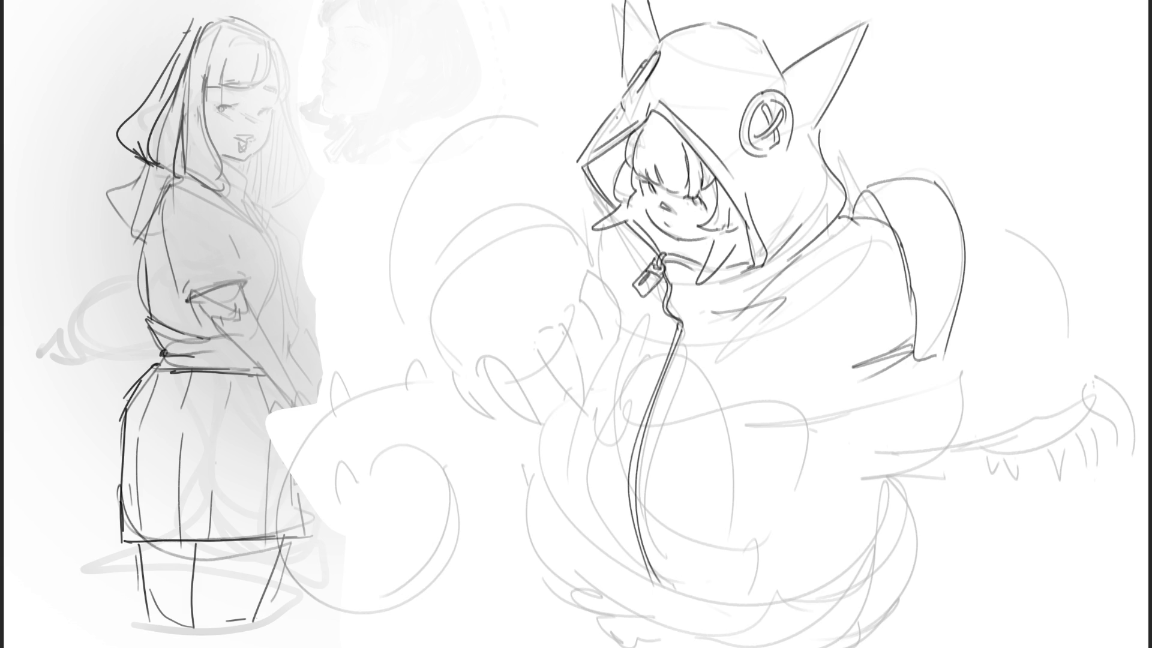
drag(700, 241, 701, 246)
Ink the right shoulder pad's top, outer edge, contour and inner line.
drag(877, 188, 908, 254)
drag(918, 296, 925, 335)
drag(933, 186, 935, 184)
drag(952, 225, 955, 229)
drag(953, 298, 949, 333)
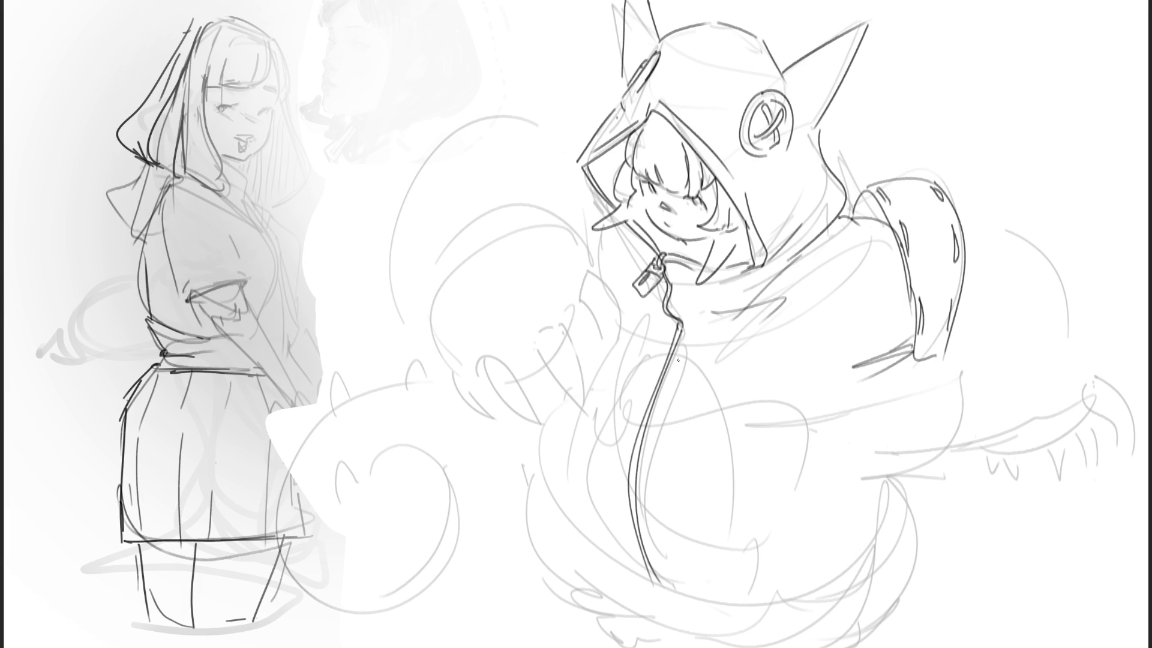
Erase the zipper's lower part and retrace the zipper line in darker strokes.
mouse_move(639, 547)
mouse_down()
mouse_move(648, 576)
mouse_move(635, 525)
mouse_up()
mouse_move(668, 264)
mouse_down()
mouse_move(685, 331)
mouse_move(648, 447)
mouse_move(641, 520)
mouse_up()
mouse_move(662, 276)
mouse_down()
mouse_move(676, 323)
mouse_move(621, 492)
mouse_move(636, 531)
mouse_up()
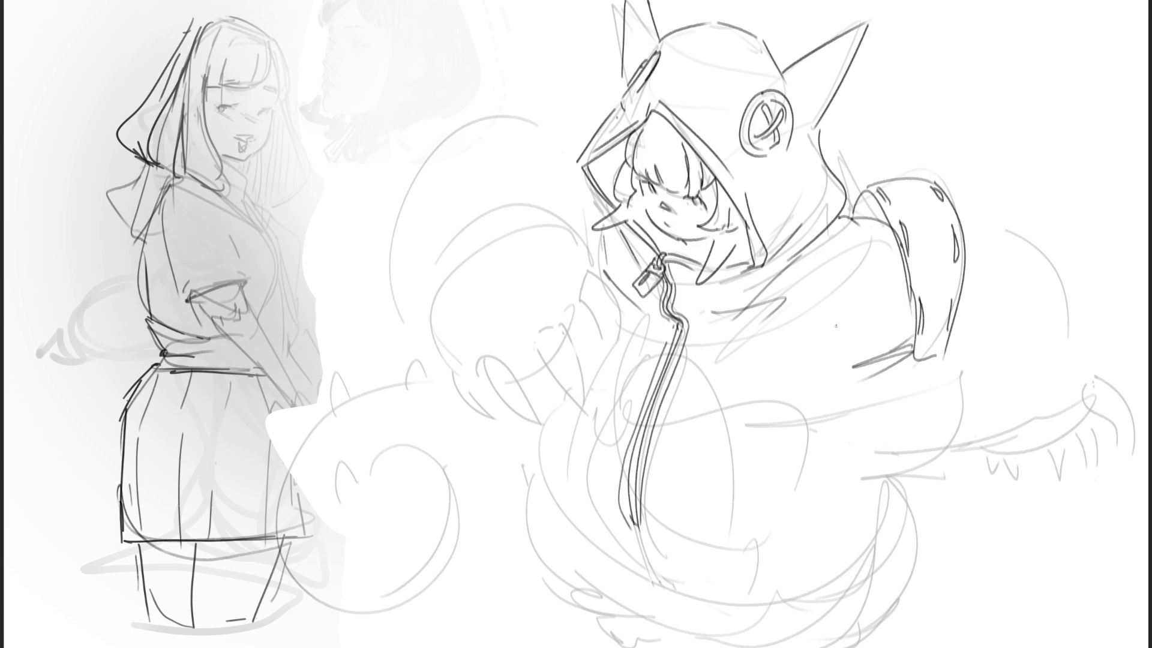
drag(855, 229, 839, 309)
key(ctrl+z)
Ink the arm line under the shoulder pad and the body's right side down to the belly.
mouse_move(857, 348)
mouse_down()
mouse_move(846, 378)
mouse_move(855, 402)
mouse_up()
key(ctrl+z)
drag(867, 375, 887, 474)
drag(867, 378, 895, 611)
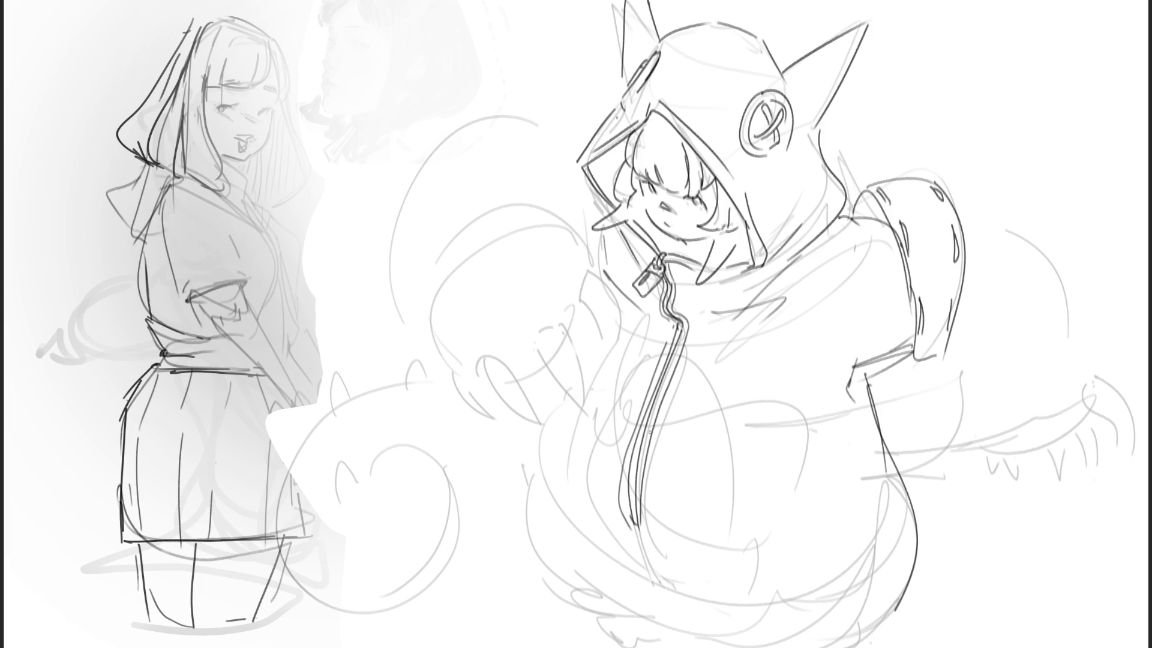
Ink the jacket's left side beside the zipper, its bottom hem, and the round belly outline.
drag(723, 442, 725, 521)
drag(689, 360, 682, 367)
drag(712, 397, 716, 408)
mouse_move(663, 357)
mouse_down()
mouse_move(595, 496)
mouse_move(605, 558)
mouse_up()
drag(639, 604, 678, 629)
drag(592, 574, 711, 645)
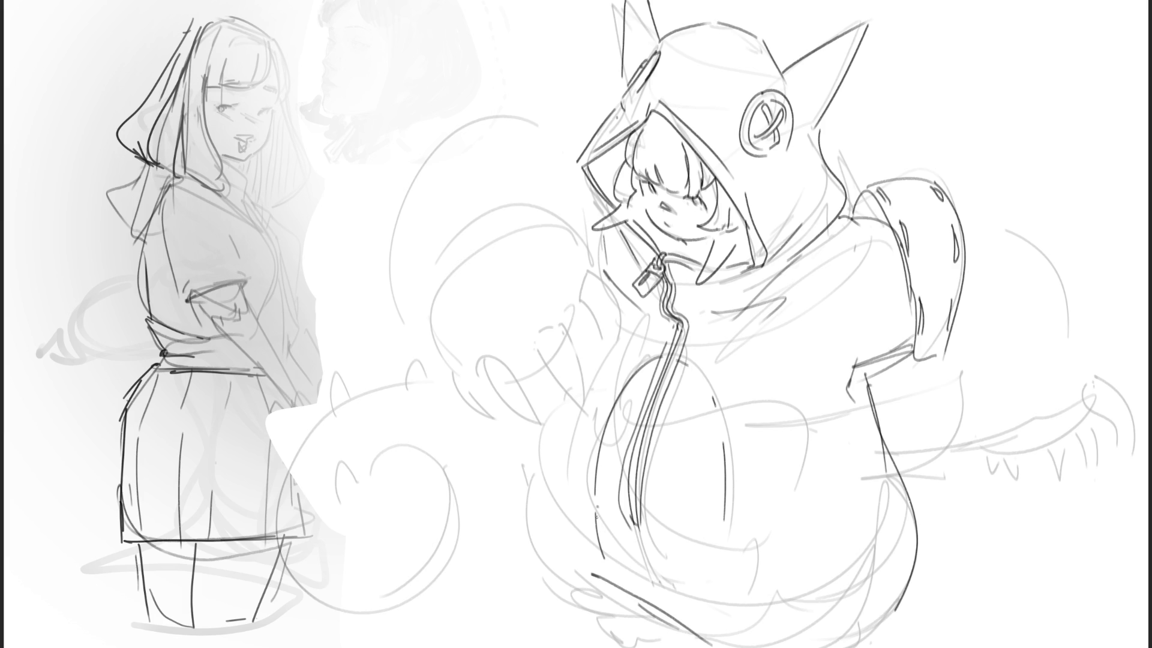
drag(551, 416, 600, 602)
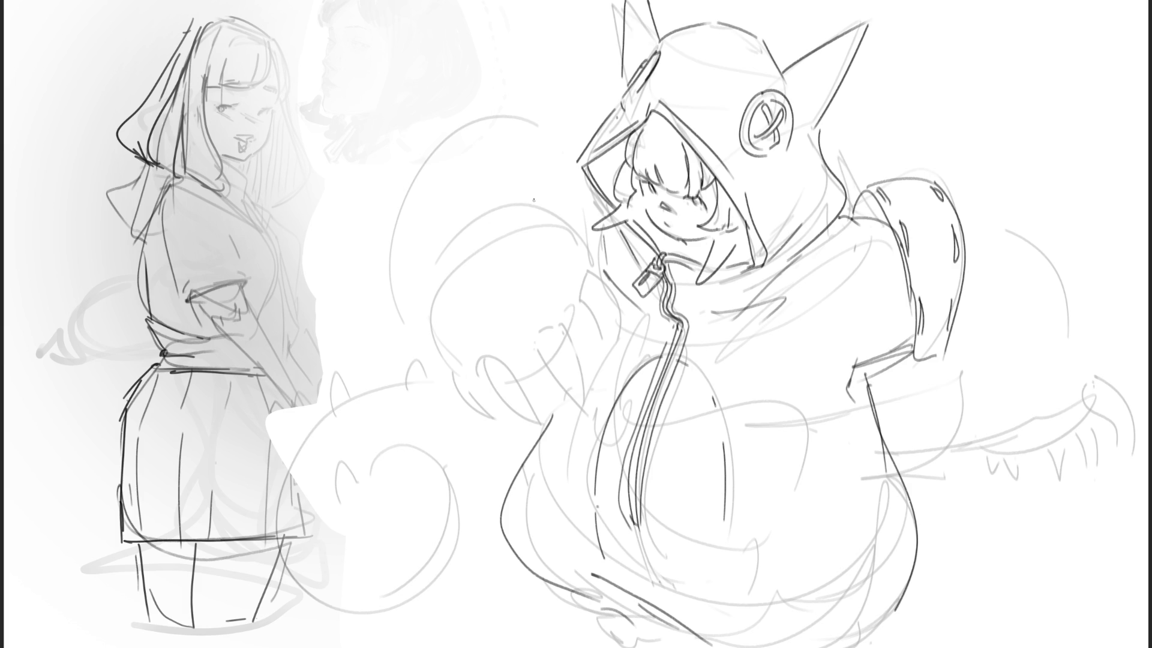
Sketch the left sleeve lines beside the face, along the zipper, and the curved opening.
mouse_move(551, 179)
mouse_down()
mouse_move(595, 273)
mouse_move(580, 321)
mouse_move(606, 352)
mouse_up()
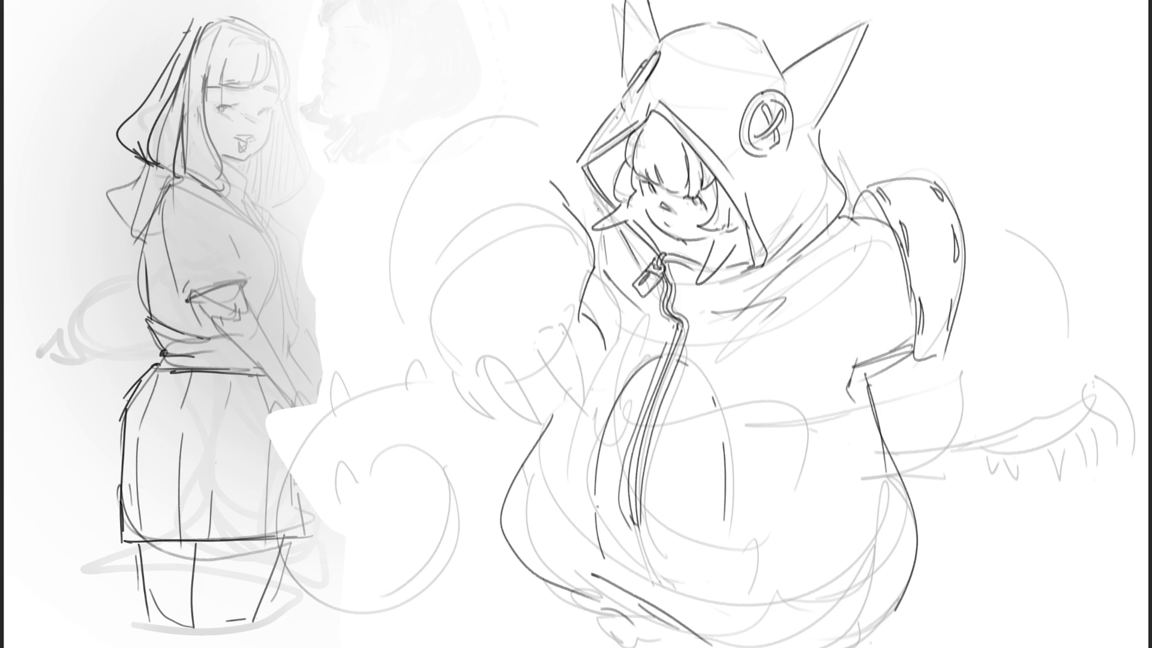
mouse_move(595, 271)
mouse_down()
mouse_move(615, 293)
mouse_move(614, 352)
mouse_move(604, 355)
mouse_up()
mouse_move(534, 349)
mouse_down()
mouse_move(571, 319)
mouse_move(584, 409)
mouse_up()
Draw a clean fold line down the left sleeve.
drag(563, 325, 590, 414)
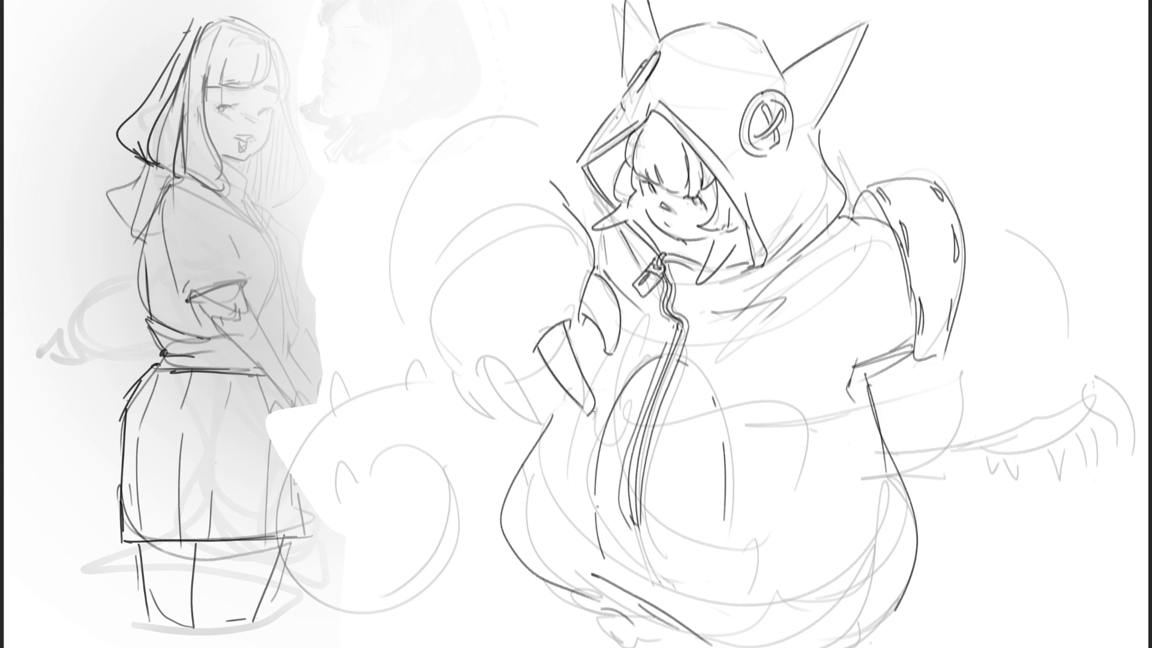
key(ctrl+z)
drag(564, 322, 591, 414)
Draw the hand's curved pointed claws with inner lines and small details.
mouse_move(472, 361)
mouse_down()
mouse_move(519, 364)
mouse_move(510, 409)
mouse_move(543, 422)
mouse_up()
key(ctrl+z)
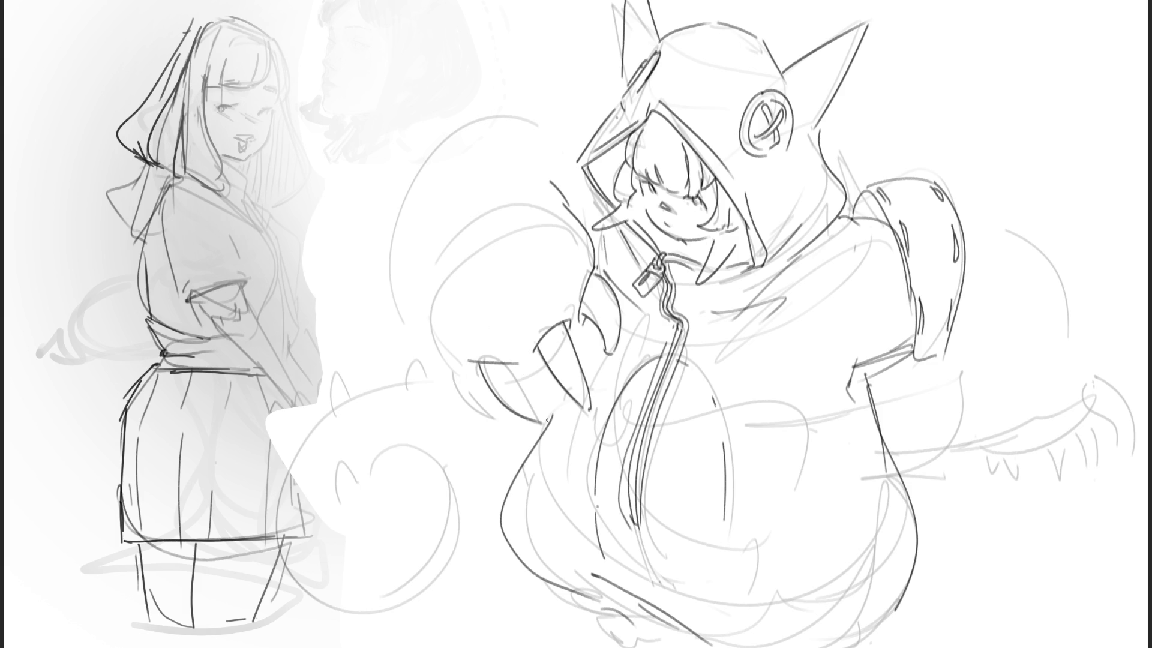
drag(511, 363, 541, 423)
drag(451, 358, 489, 419)
mouse_move(447, 358)
mouse_down()
mouse_move(454, 386)
mouse_move(441, 366)
mouse_up()
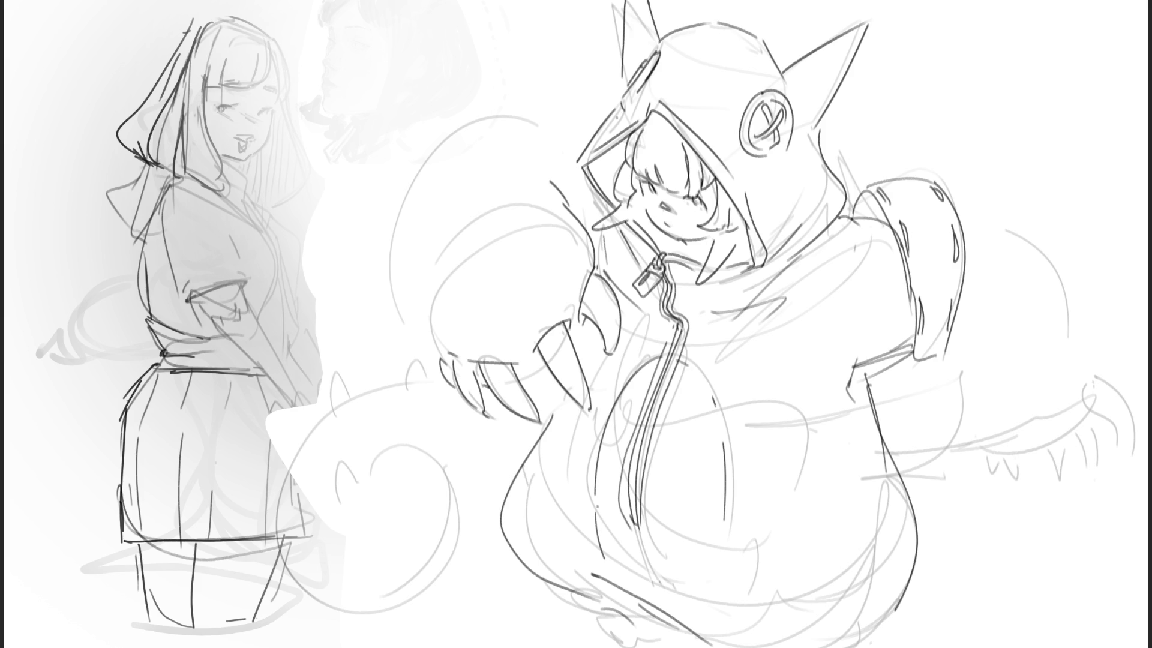
mouse_move(533, 385)
mouse_down()
mouse_move(589, 330)
mouse_move(578, 356)
mouse_up()
Outline the left arm's inner edge and the rounded paw arching over it.
drag(418, 218, 432, 354)
mouse_move(415, 216)
mouse_down()
mouse_move(510, 112)
mouse_move(540, 118)
mouse_up()
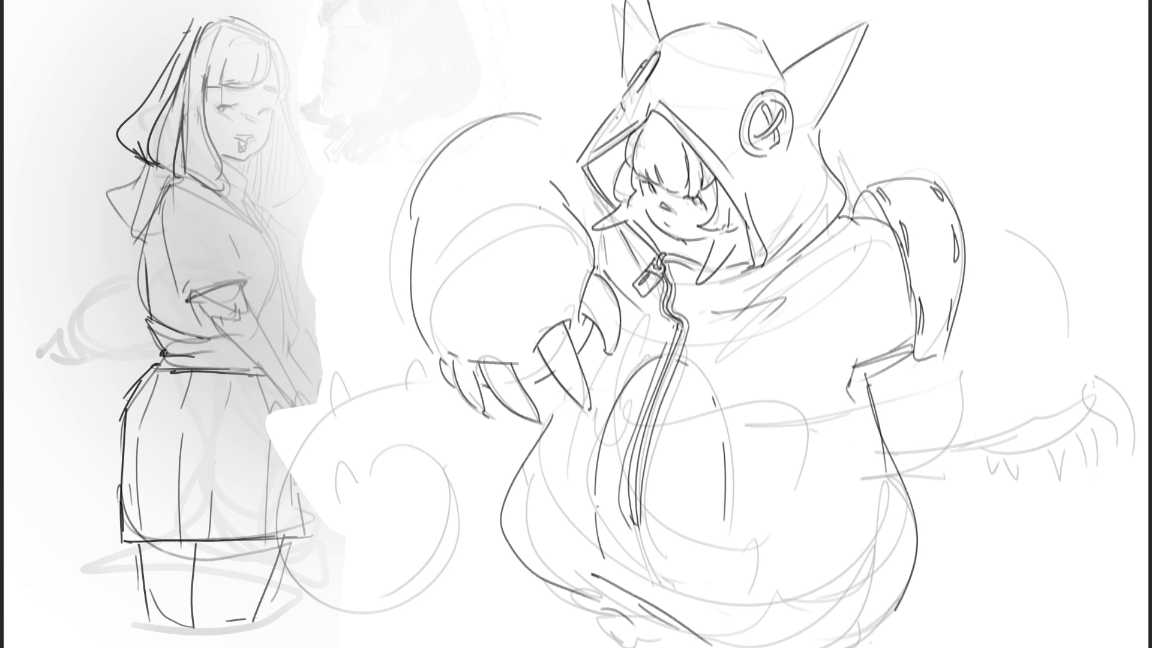
key(ctrl+z)
key(ctrl+z)
drag(409, 212, 442, 368)
drag(409, 213, 552, 128)
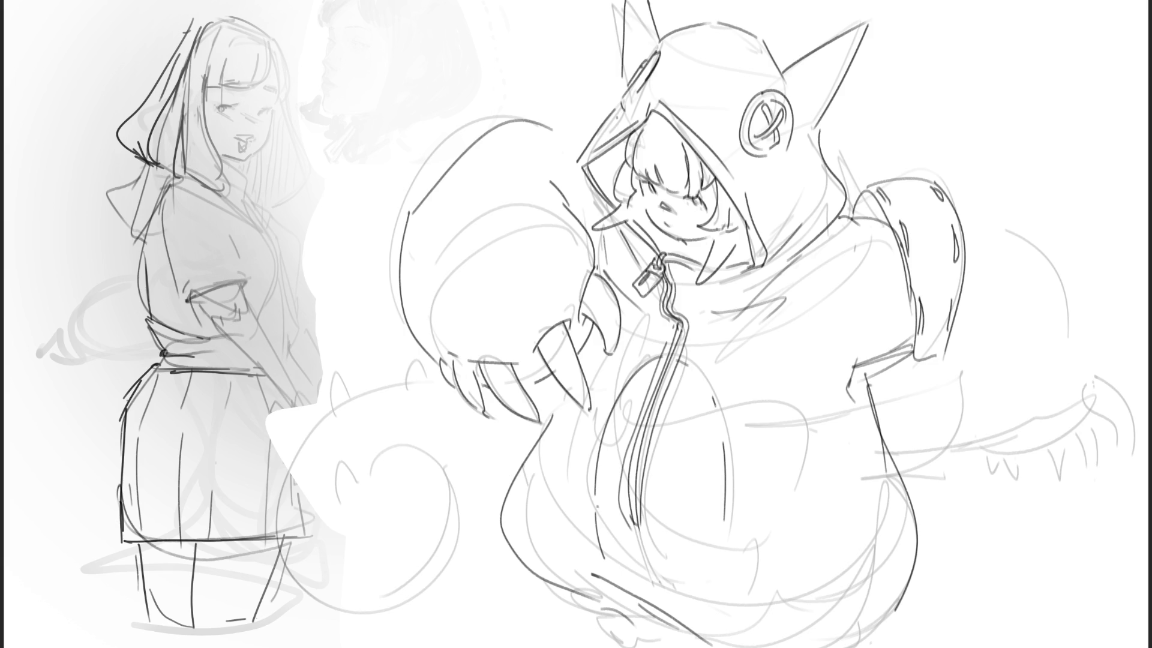
key(ctrl+z)
mouse_move(409, 212)
mouse_down()
mouse_move(432, 173)
mouse_move(525, 112)
mouse_move(570, 138)
mouse_up()
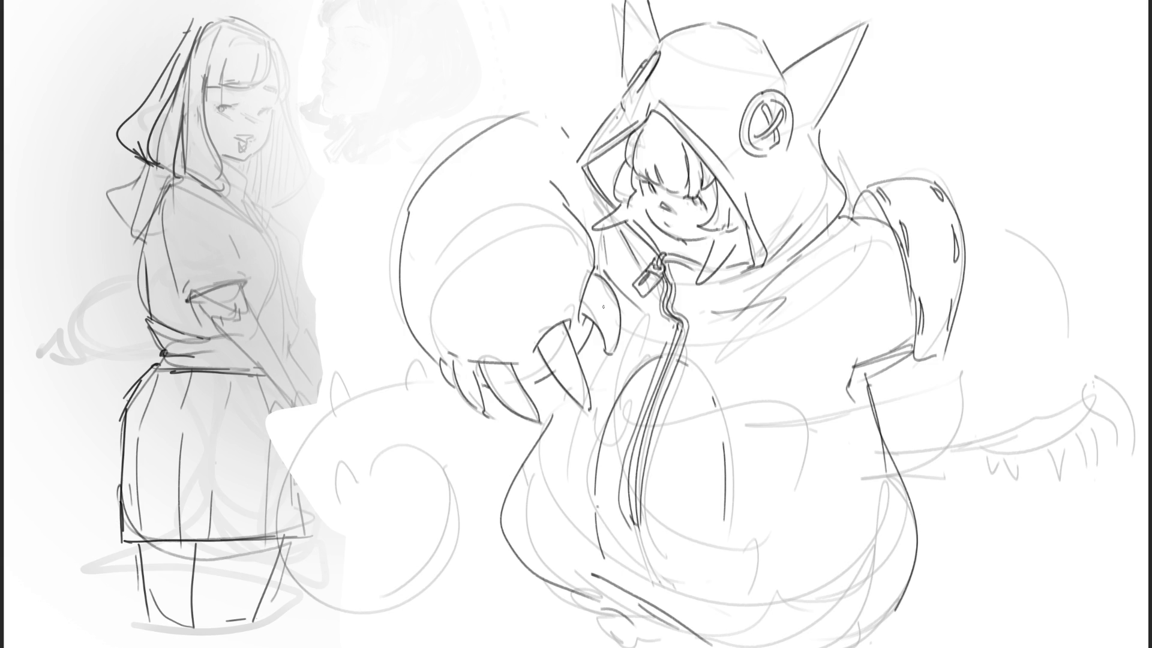
key(ctrl+z)
drag(409, 207, 561, 174)
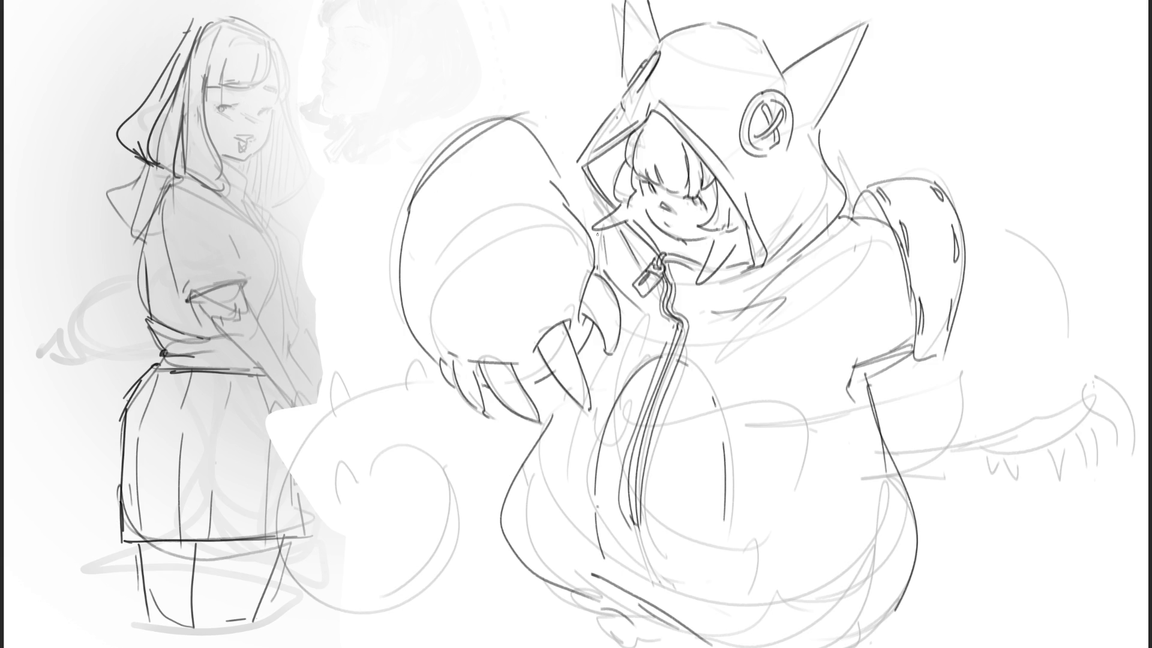
key(ctrl+z)
key(ctrl+z)
mouse_move(413, 201)
mouse_down()
mouse_move(423, 170)
mouse_move(542, 174)
mouse_up()
mouse_move(513, 130)
mouse_down()
mouse_move(567, 191)
mouse_move(579, 180)
mouse_up()
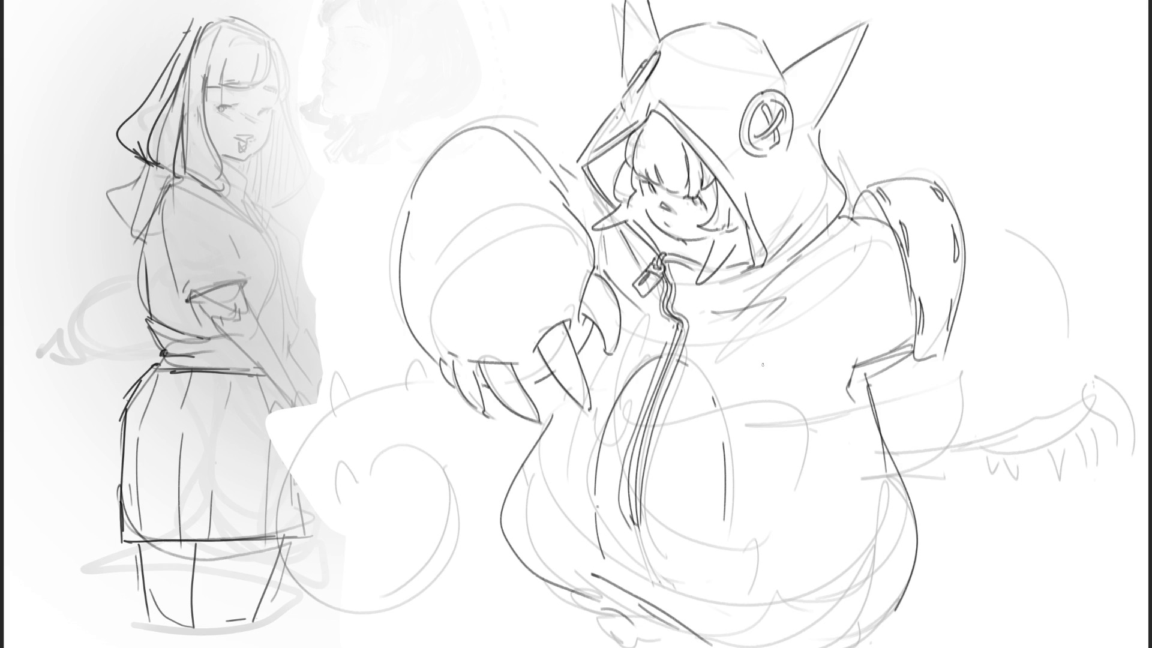
Trace the right arm's upper contour and long outer curve, then mirror the view.
drag(967, 227, 1026, 247)
drag(951, 330, 967, 344)
drag(973, 385, 1014, 408)
drag(1024, 239, 1083, 396)
key(m)
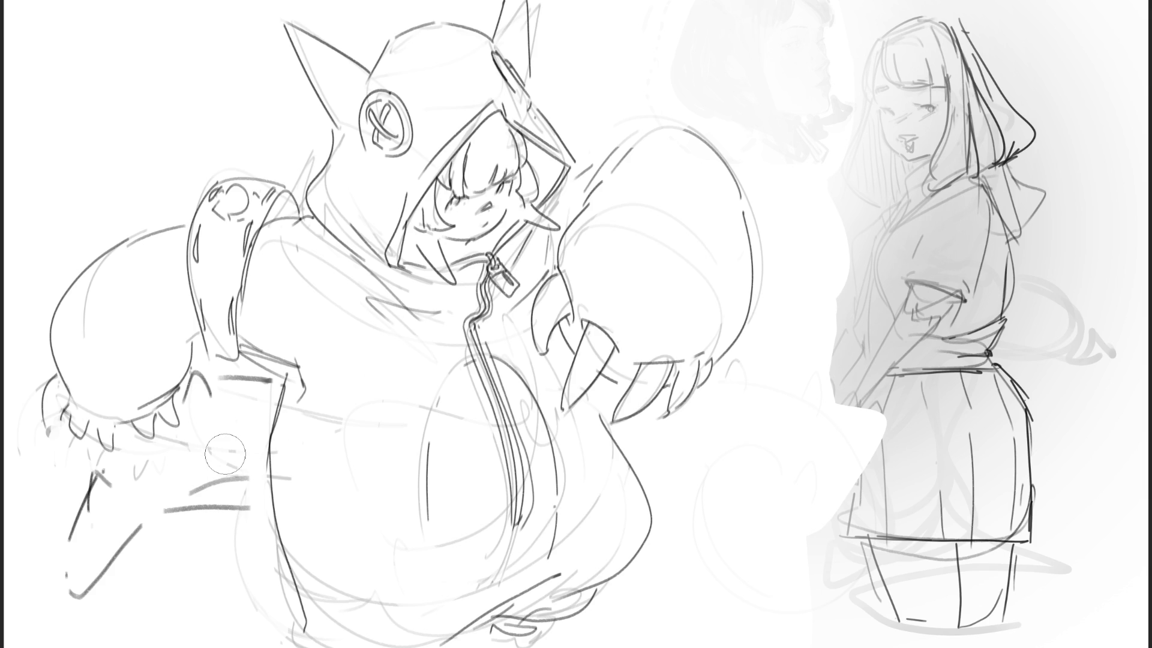
Paint and blend grey shading over the upper tail arc near the lower body.
mouse_move(232, 521)
mouse_down()
mouse_move(258, 552)
mouse_move(213, 531)
mouse_up()
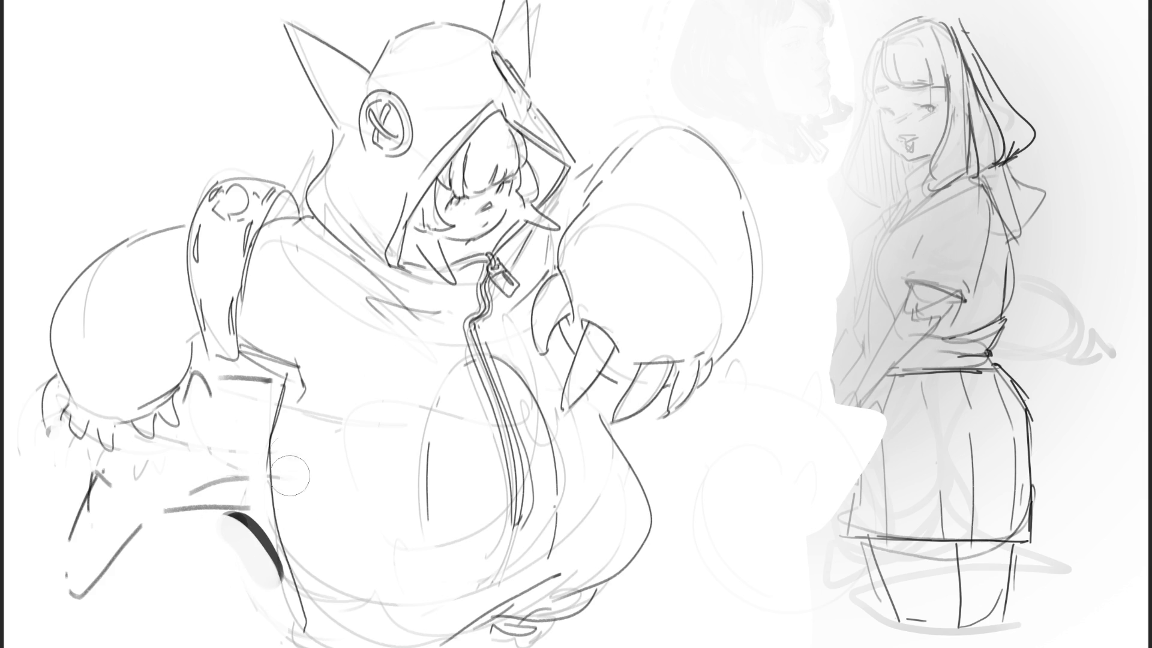
mouse_move(206, 477)
mouse_down()
mouse_move(228, 483)
mouse_move(228, 496)
mouse_up()
mouse_move(117, 515)
mouse_down()
mouse_move(201, 480)
mouse_move(247, 498)
mouse_up()
key(ctrl+z)
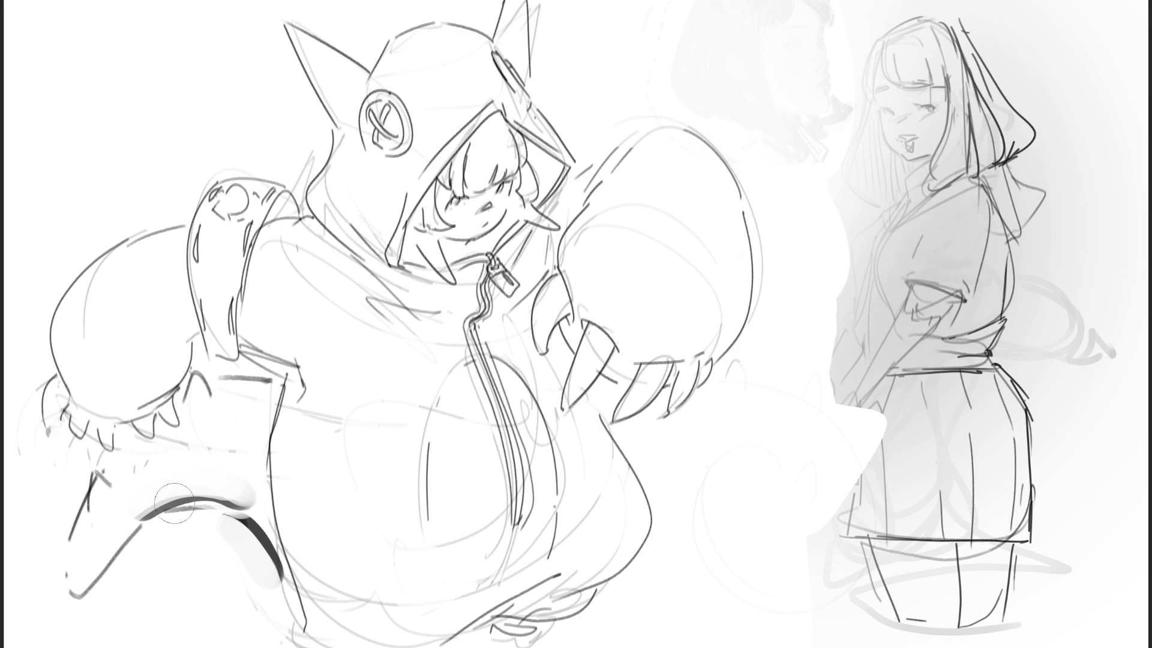
drag(180, 462, 258, 504)
mouse_move(129, 498)
mouse_down()
mouse_move(168, 462)
mouse_move(240, 462)
mouse_move(258, 474)
mouse_up()
mouse_move(228, 456)
mouse_down()
mouse_move(251, 500)
mouse_move(207, 477)
mouse_move(267, 510)
mouse_up()
mouse_move(180, 474)
mouse_down()
mouse_move(246, 456)
mouse_move(181, 493)
mouse_up()
Paint thick dark tail strokes at lower left and soften them into light grey.
drag(52, 510, 60, 645)
drag(144, 537, 96, 645)
mouse_move(53, 500)
mouse_down()
mouse_move(60, 642)
mouse_move(85, 645)
mouse_move(54, 642)
mouse_up()
drag(150, 534, 111, 647)
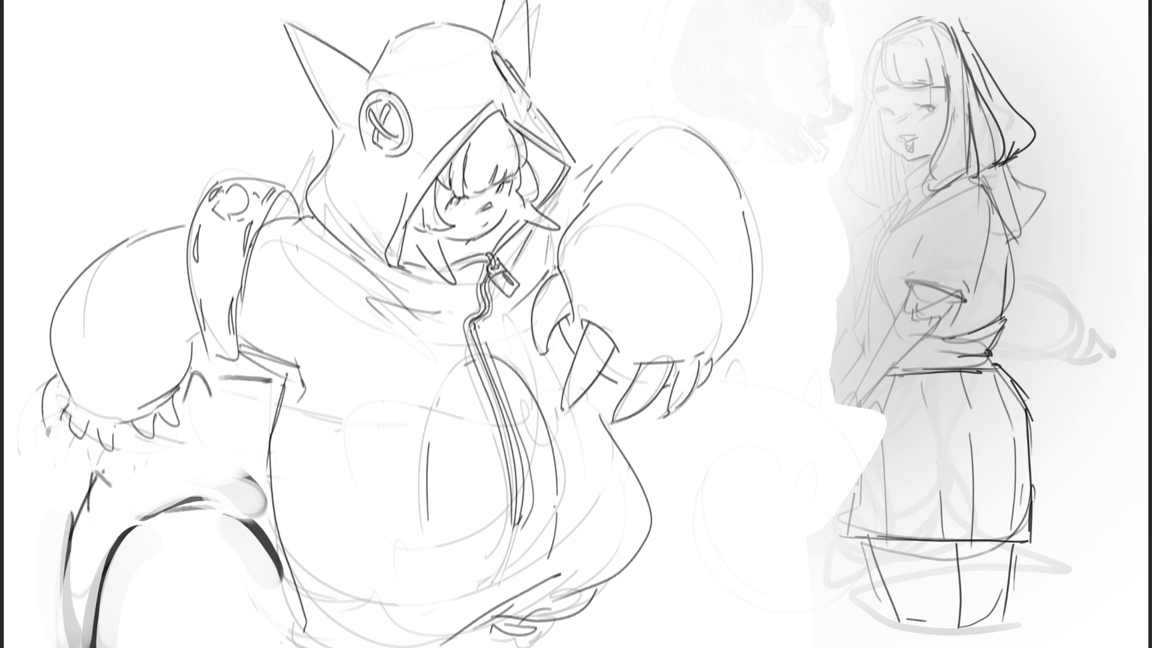
drag(147, 537, 99, 647)
drag(57, 529, 60, 647)
drag(52, 507, 58, 647)
mouse_move(168, 534)
mouse_down()
mouse_move(148, 545)
mouse_move(161, 594)
mouse_up()
drag(57, 510, 102, 636)
drag(96, 558, 156, 646)
drag(51, 510, 103, 601)
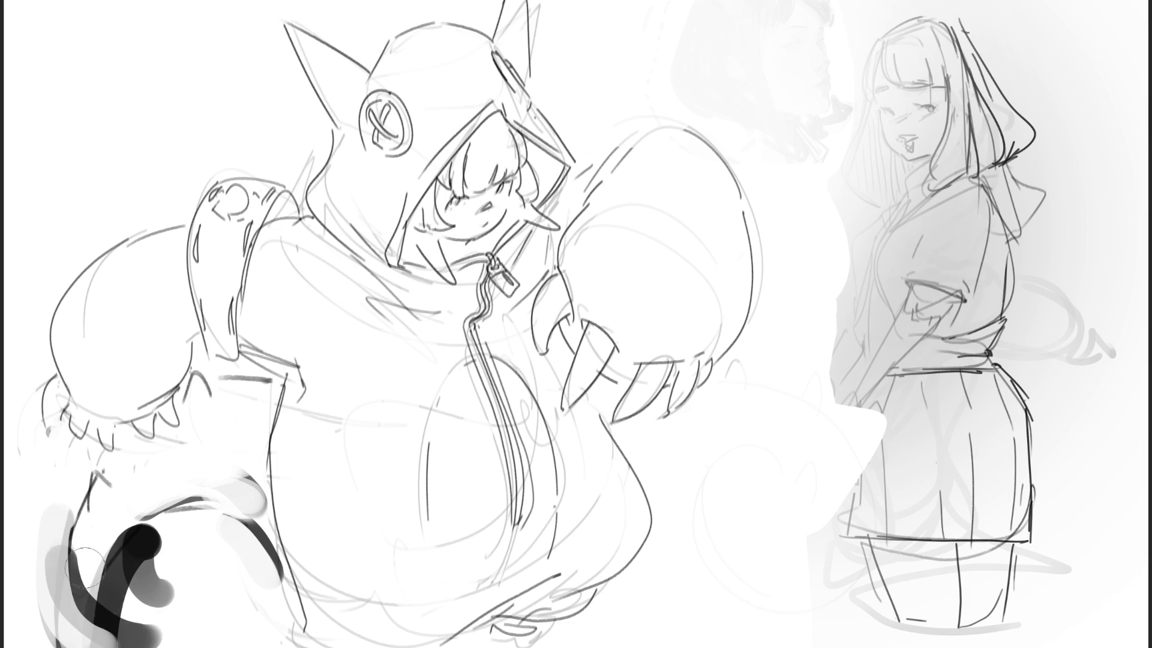
drag(54, 543, 108, 642)
mouse_move(108, 534)
mouse_down()
mouse_move(126, 618)
mouse_move(120, 534)
mouse_move(120, 570)
mouse_up()
mouse_move(150, 517)
mouse_down()
mouse_move(168, 612)
mouse_move(156, 550)
mouse_move(159, 591)
mouse_move(108, 543)
mouse_move(102, 600)
mouse_move(52, 614)
mouse_move(60, 541)
mouse_move(106, 502)
mouse_move(125, 560)
mouse_move(170, 509)
mouse_up()
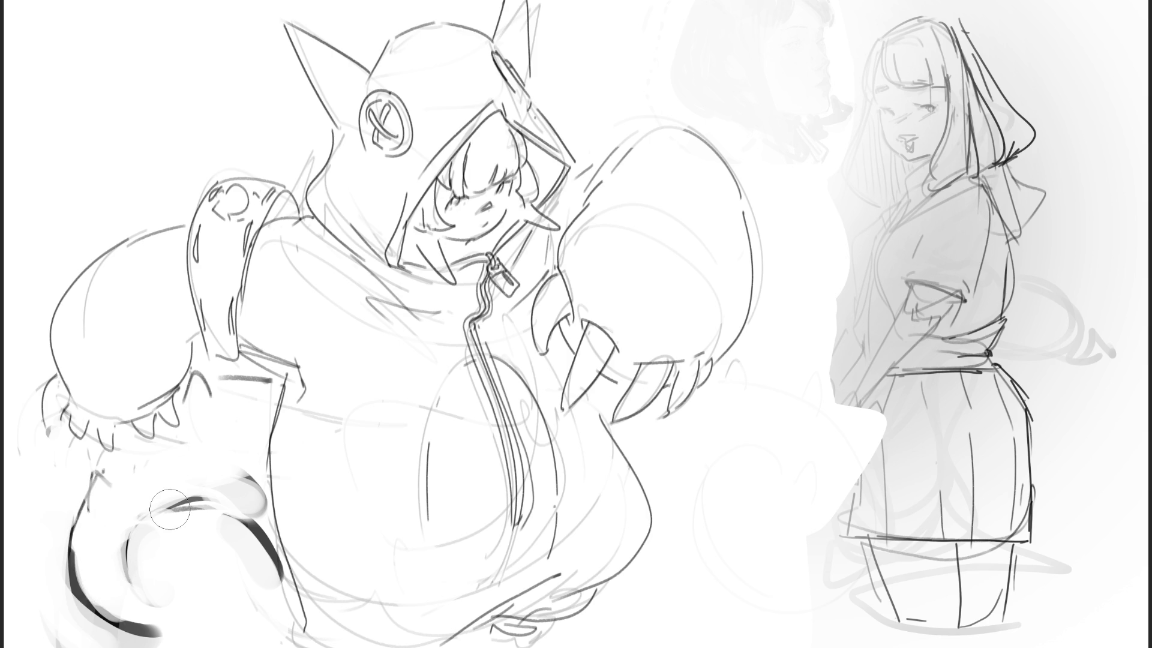
With a larger brush, lighten and smudge away the leftover dark tail strokes, then mirror the view.
key(ctrl+z)
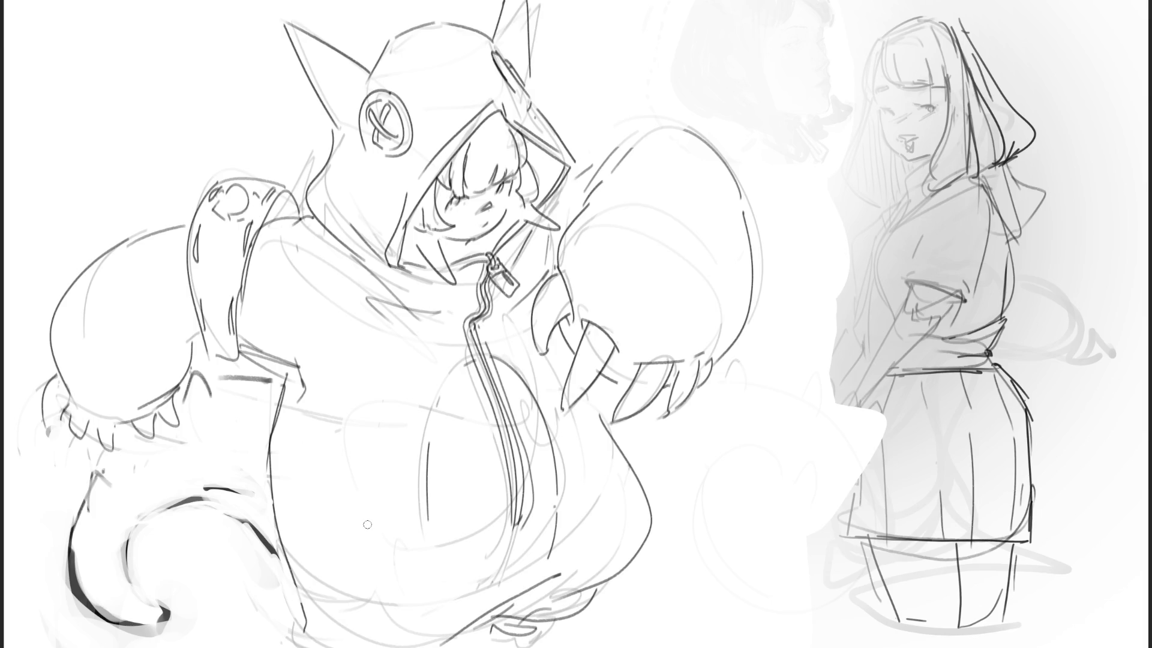
key(bracketright)
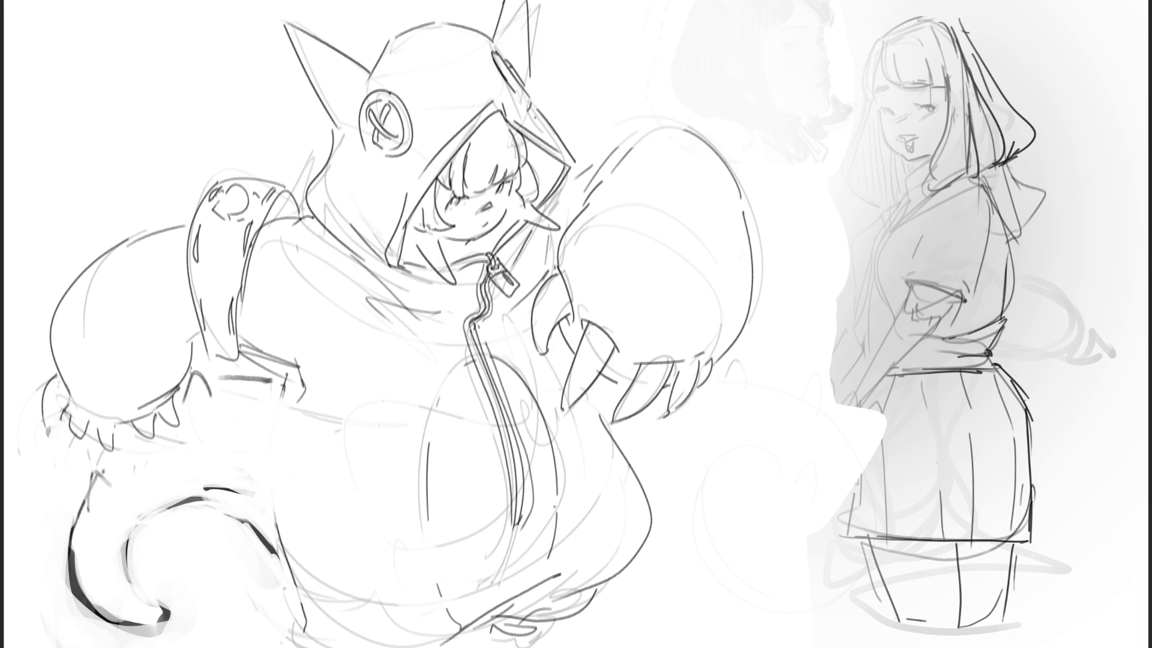
mouse_move(250, 512)
mouse_down()
mouse_move(232, 480)
mouse_move(279, 573)
mouse_up()
mouse_move(219, 472)
mouse_down()
mouse_move(135, 535)
mouse_move(138, 636)
mouse_up()
mouse_move(126, 549)
mouse_down()
mouse_move(162, 630)
mouse_move(240, 384)
mouse_move(270, 379)
mouse_up()
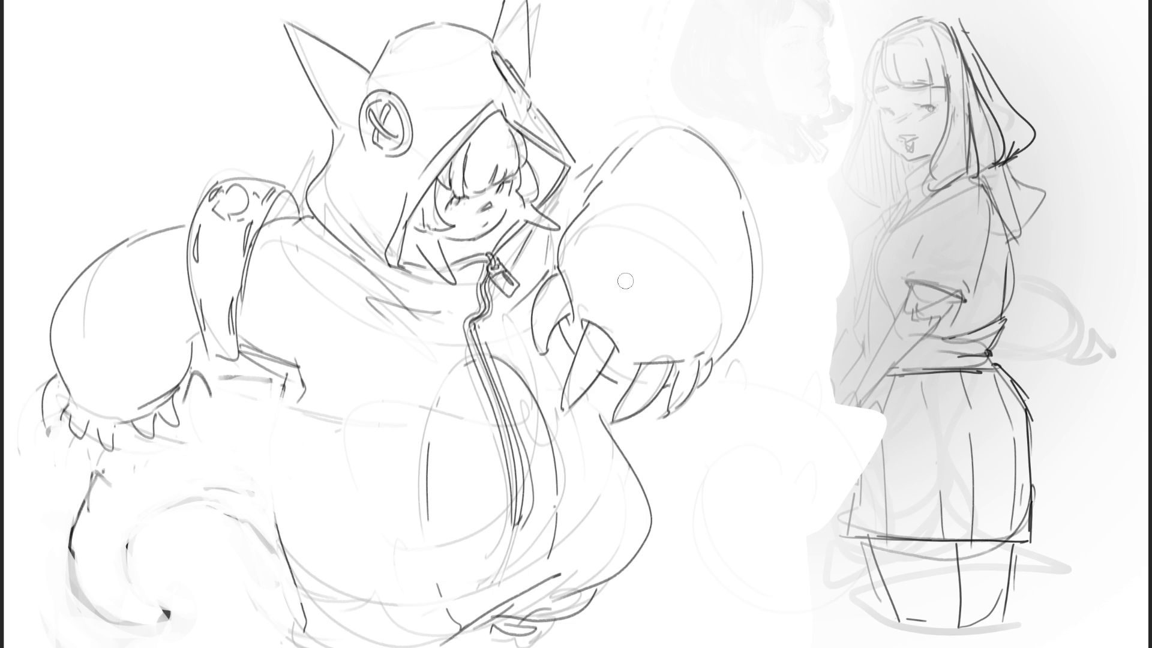
key(m)
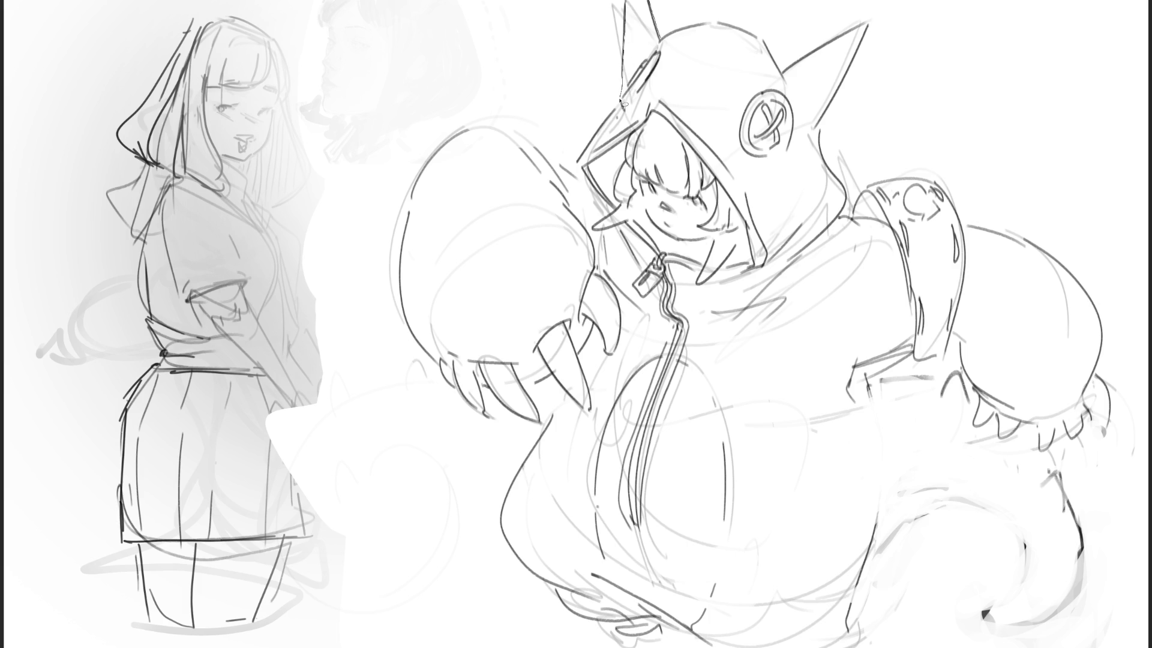
Trace a dark arm outline stroke, then undo it.
mouse_move(551, 159)
mouse_down()
mouse_move(471, 124)
mouse_move(411, 221)
mouse_move(416, 320)
mouse_up()
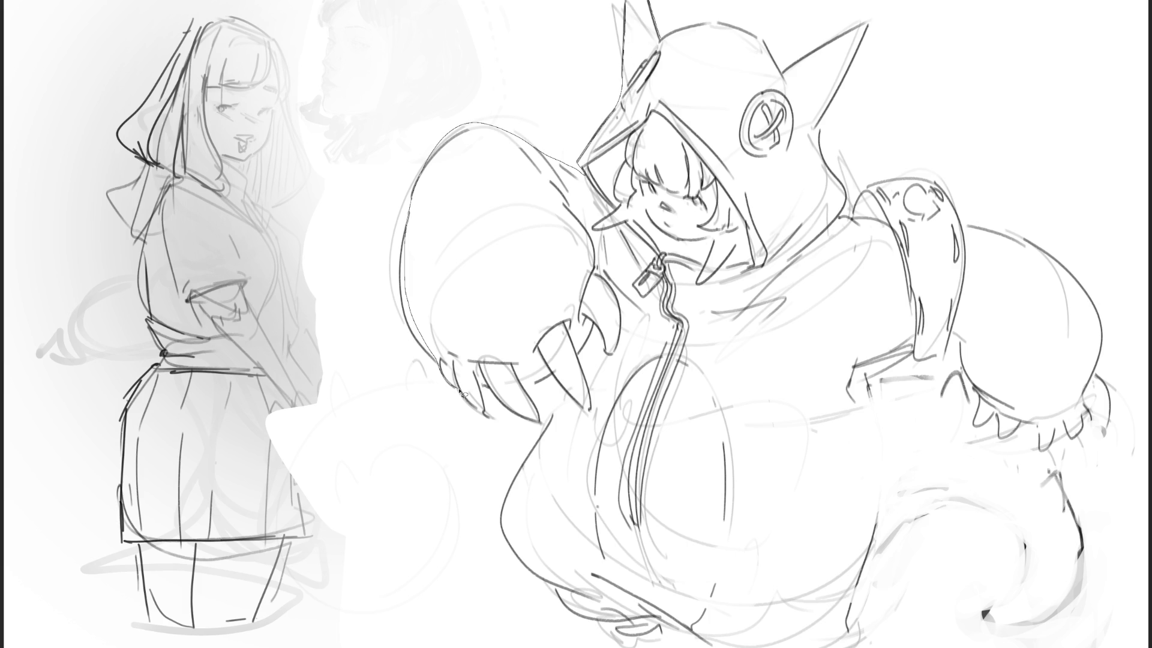
key(ctrl+z)
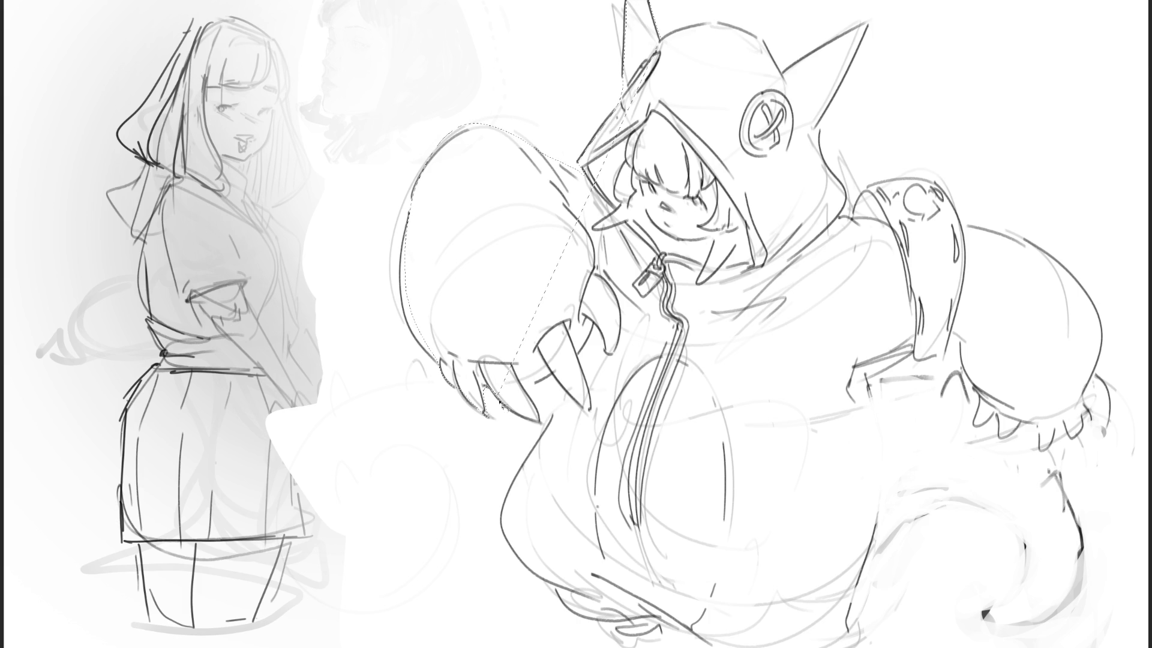
Lasso around the claw, up over the hood top, and down the right side.
click(539, 304)
click(547, 316)
click(592, 413)
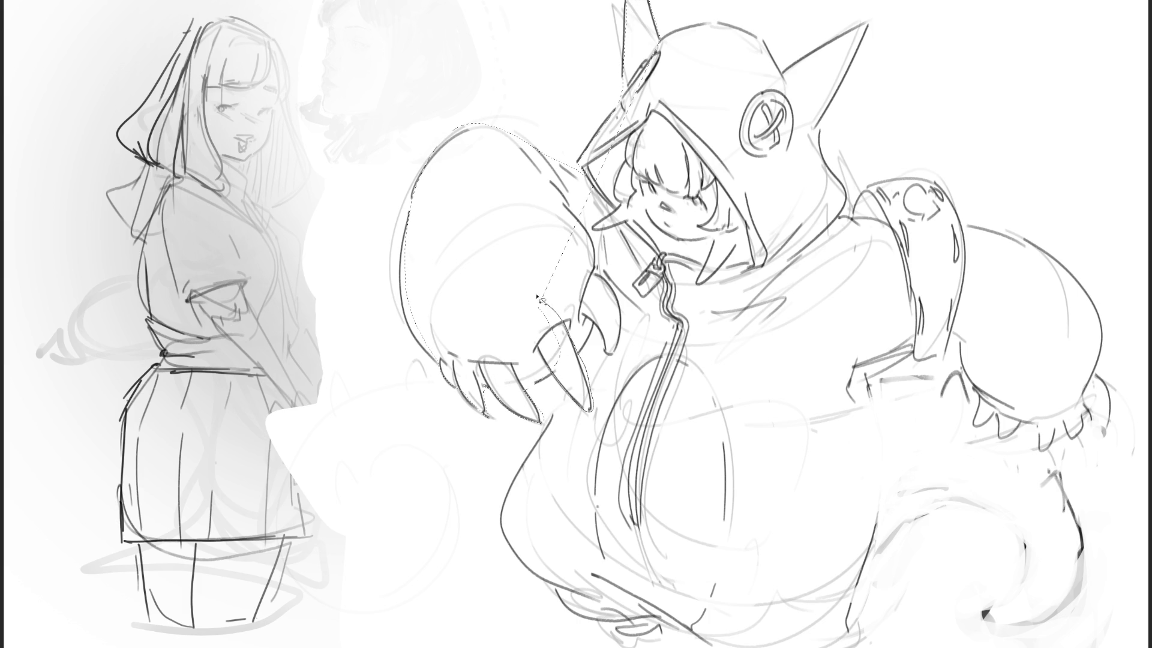
click(618, 336)
click(594, 267)
click(585, 189)
mouse_move(695, 31)
mouse_down()
mouse_move(750, 27)
mouse_move(792, 93)
mouse_move(864, 27)
mouse_move(823, 120)
mouse_up()
mouse_move(832, 165)
mouse_down()
mouse_move(831, 232)
mouse_move(832, 171)
mouse_move(804, 257)
mouse_move(832, 220)
mouse_move(909, 183)
mouse_move(964, 207)
mouse_move(961, 321)
mouse_move(972, 235)
mouse_move(1056, 259)
mouse_move(1117, 401)
mouse_move(1084, 411)
mouse_move(1076, 437)
mouse_move(1045, 453)
mouse_move(1004, 445)
mouse_move(982, 418)
mouse_up()
mouse_move(968, 367)
mouse_down()
mouse_move(957, 322)
mouse_move(849, 384)
mouse_move(804, 353)
mouse_move(864, 390)
mouse_move(936, 377)
mouse_move(999, 390)
mouse_move(833, 501)
mouse_up()
Add the tail to the selection, trim the torso edges, and fill it black.
mouse_move(829, 596)
mouse_down()
mouse_move(890, 539)
mouse_move(1025, 530)
mouse_move(996, 621)
mouse_move(1085, 532)
mouse_move(1081, 478)
mouse_move(1056, 475)
mouse_up()
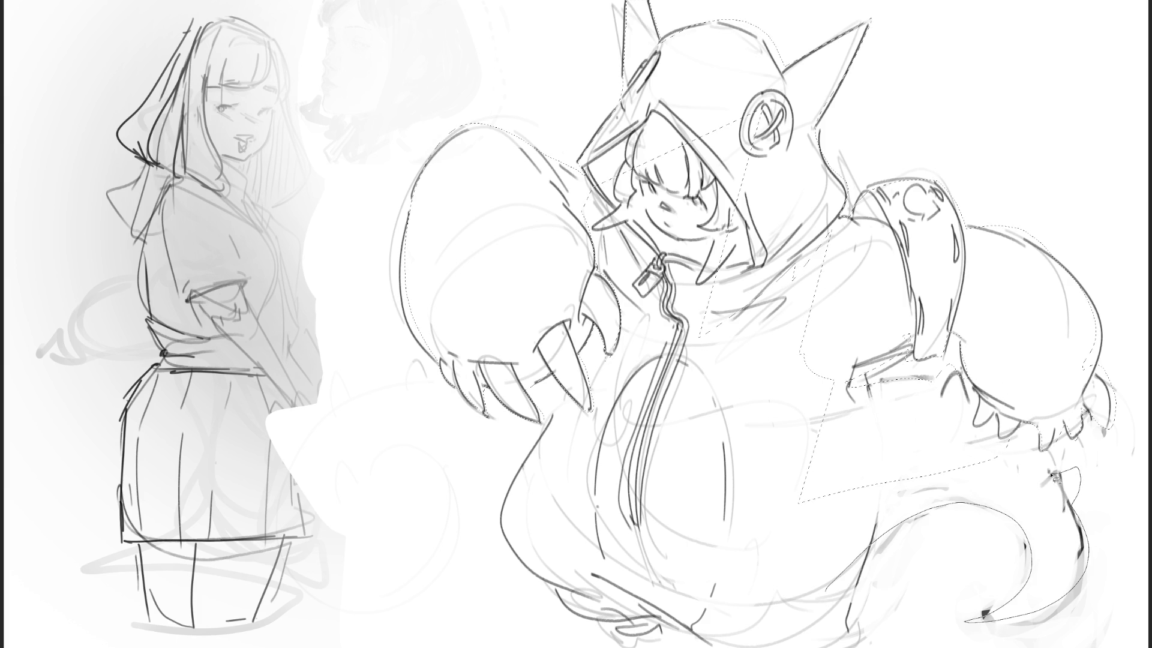
mouse_move(1028, 436)
mouse_down()
mouse_move(870, 461)
mouse_move(827, 591)
mouse_up()
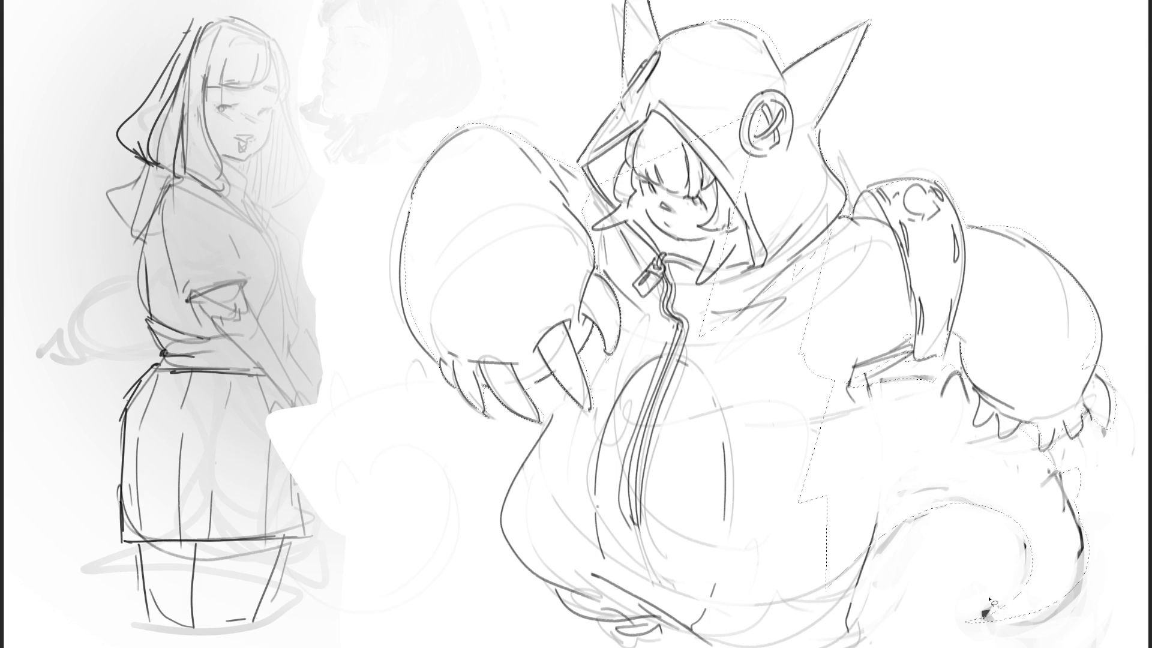
drag(893, 497, 852, 646)
mouse_move(621, 638)
mouse_down()
mouse_move(575, 620)
mouse_move(502, 528)
mouse_move(584, 303)
mouse_move(561, 213)
mouse_move(745, 100)
mouse_move(774, 211)
mouse_up()
mouse_move(846, 309)
mouse_down()
mouse_move(708, 318)
mouse_move(826, 438)
mouse_move(801, 207)
mouse_move(811, 440)
mouse_up()
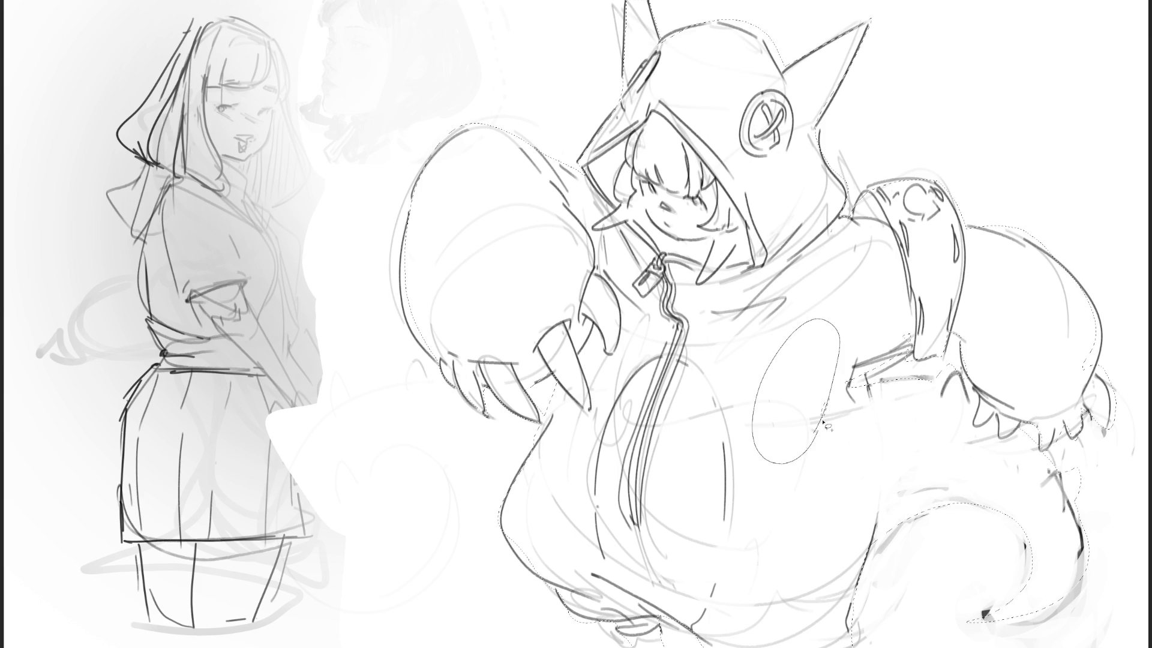
drag(859, 336, 774, 409)
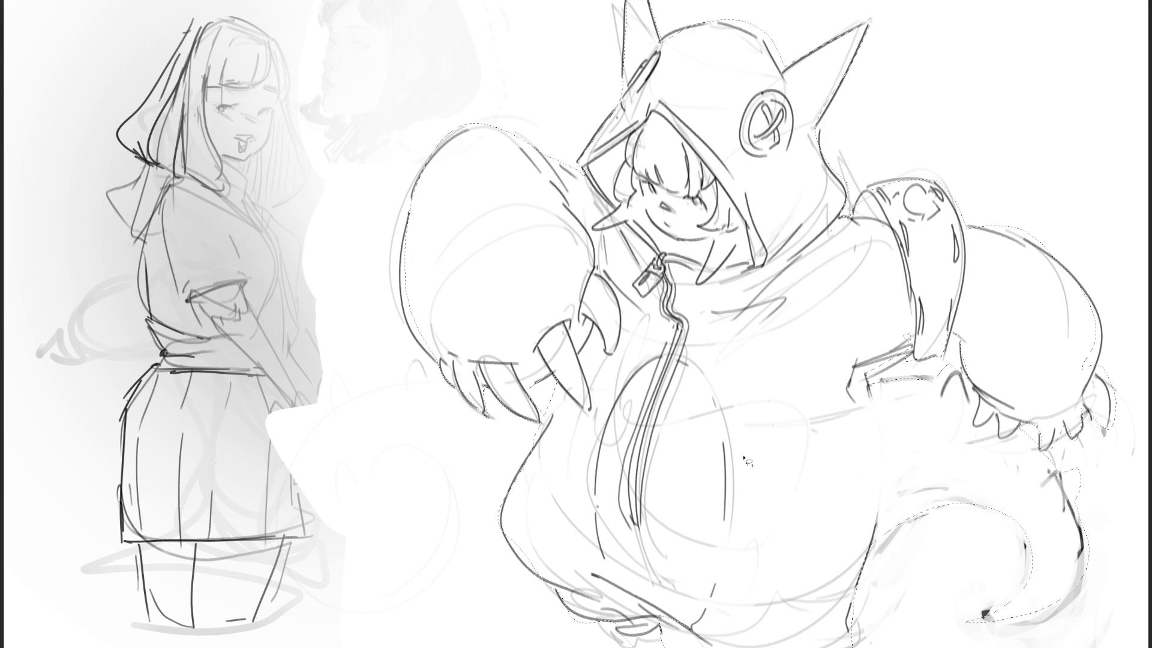
drag(920, 331, 930, 348)
key(shift+BackSpace)
Paint the silhouette black, turn it mid-grey, and deselect.
mouse_move(833, 90)
mouse_down()
mouse_move(437, 501)
mouse_move(901, 450)
mouse_move(1002, 501)
mouse_up()
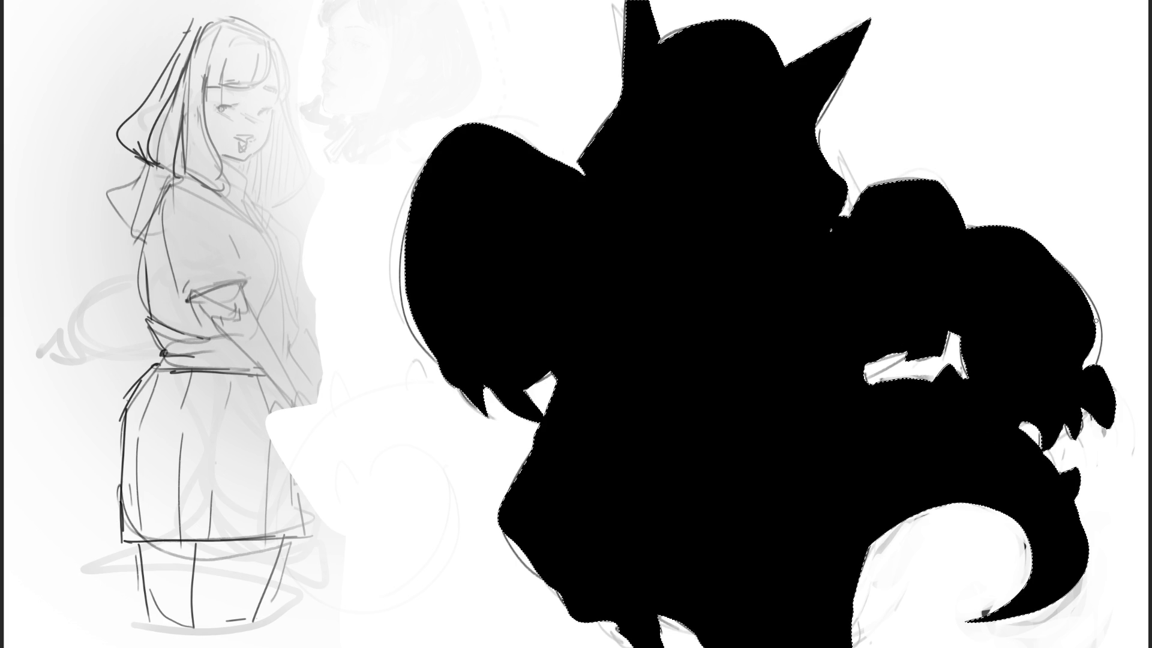
mouse_move(926, 232)
mouse_down()
mouse_move(618, 156)
mouse_move(841, 432)
mouse_move(822, 647)
mouse_up()
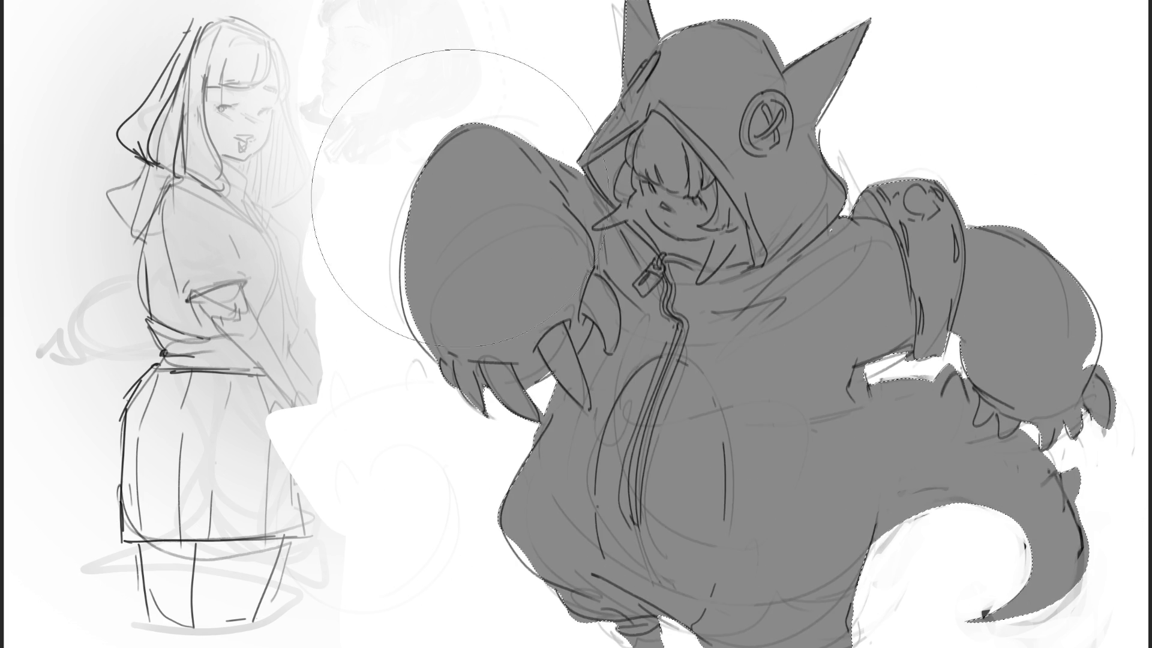
key(ctrl+d)
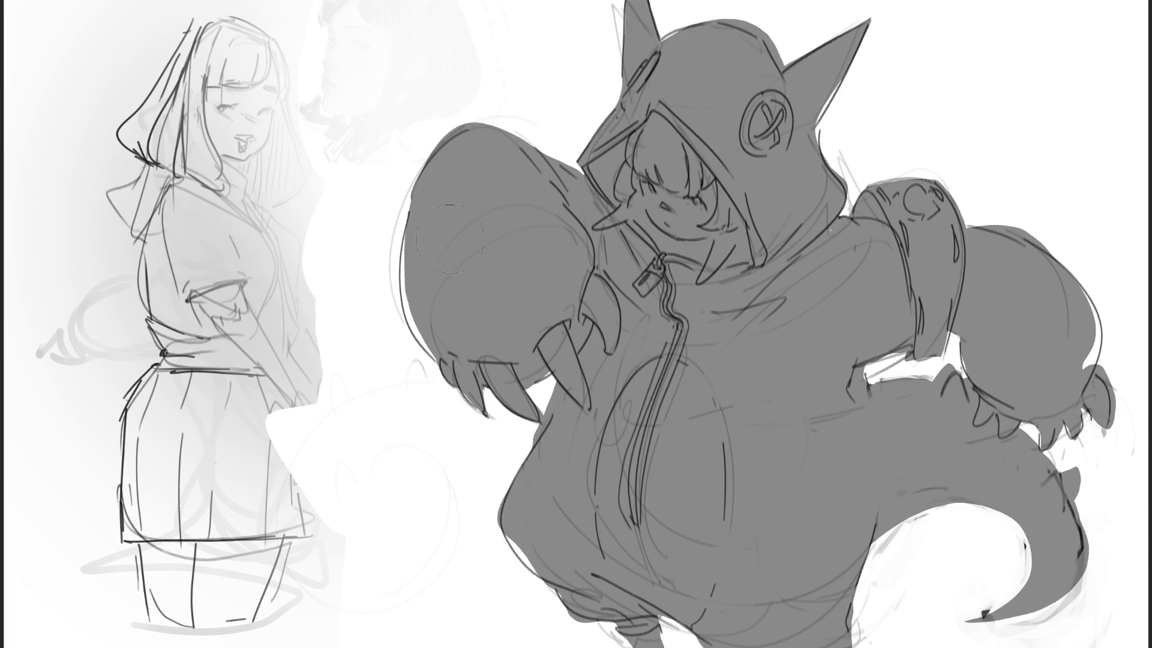
Redraw the claw-arm, ear and right claw outlines, fill gaps below the claw, and tint the figure gray-green.
mouse_move(402, 219)
mouse_down()
mouse_move(405, 324)
mouse_move(420, 357)
mouse_up()
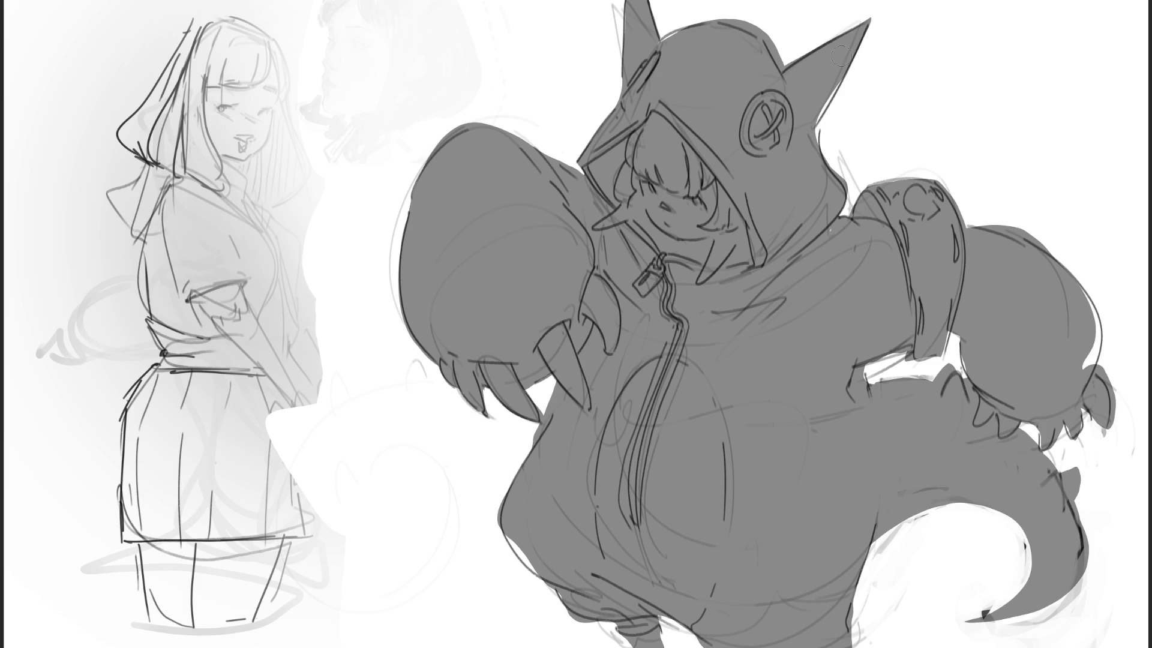
drag(841, 78, 815, 134)
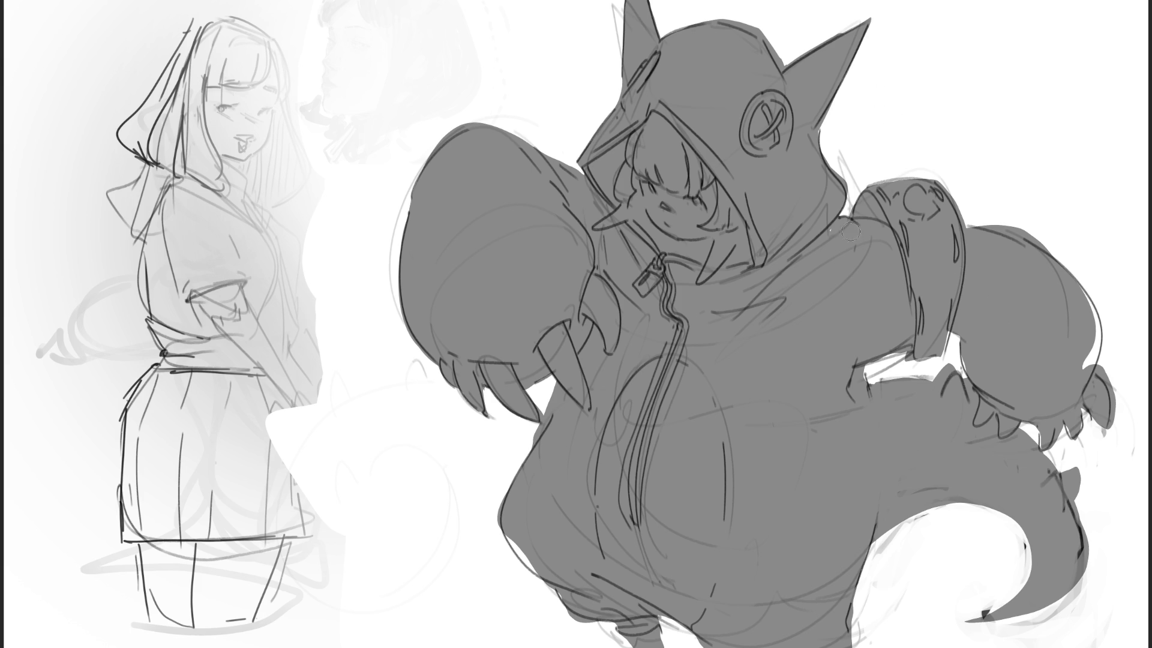
mouse_move(1084, 303)
mouse_down()
mouse_move(1098, 369)
mouse_move(1105, 348)
mouse_up()
drag(951, 330, 933, 360)
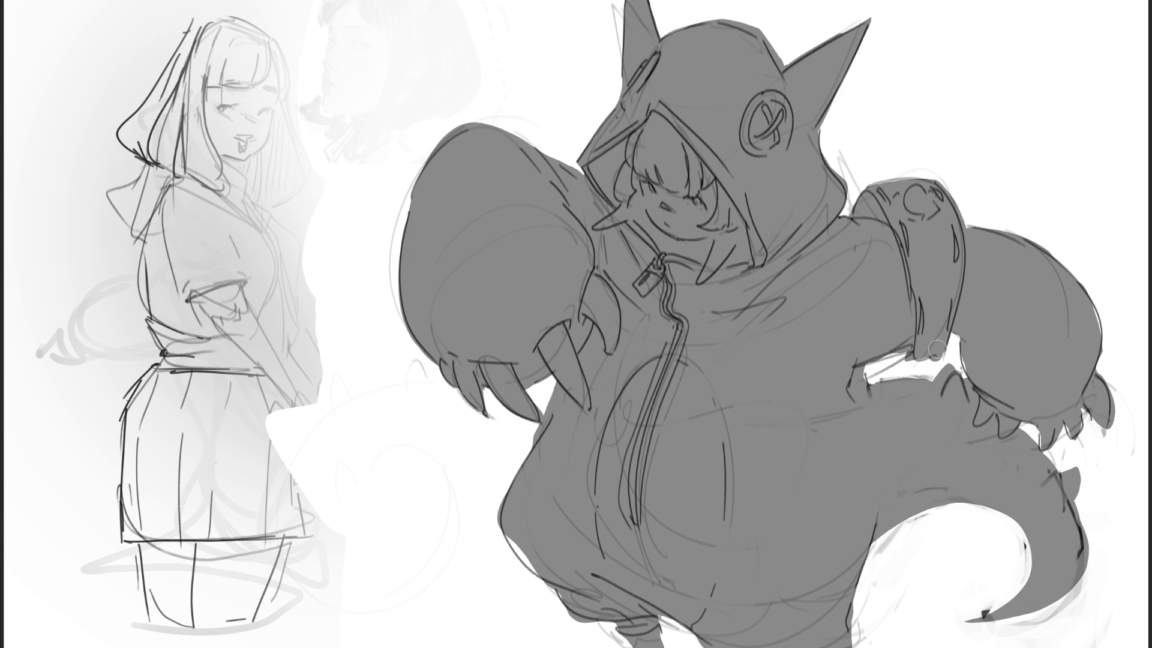
mouse_move(1036, 428)
mouse_down()
mouse_move(1040, 447)
mouse_move(1071, 440)
mouse_up()
mouse_move(1078, 420)
mouse_down()
mouse_move(1083, 436)
mouse_move(1096, 388)
mouse_move(1107, 402)
mouse_move(1098, 433)
mouse_move(1121, 396)
mouse_move(1105, 433)
mouse_move(1095, 411)
mouse_up()
drag(1091, 297, 1102, 368)
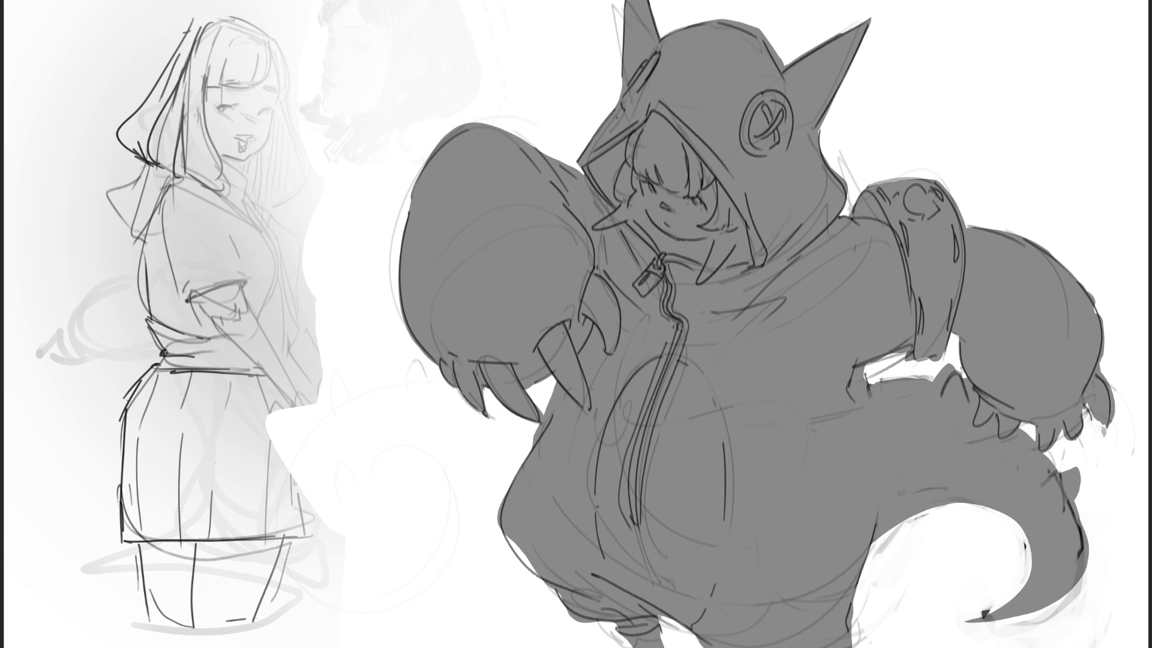
mouse_move(701, 222)
mouse_down()
mouse_move(946, 142)
mouse_move(871, 390)
mouse_move(338, 541)
mouse_up()
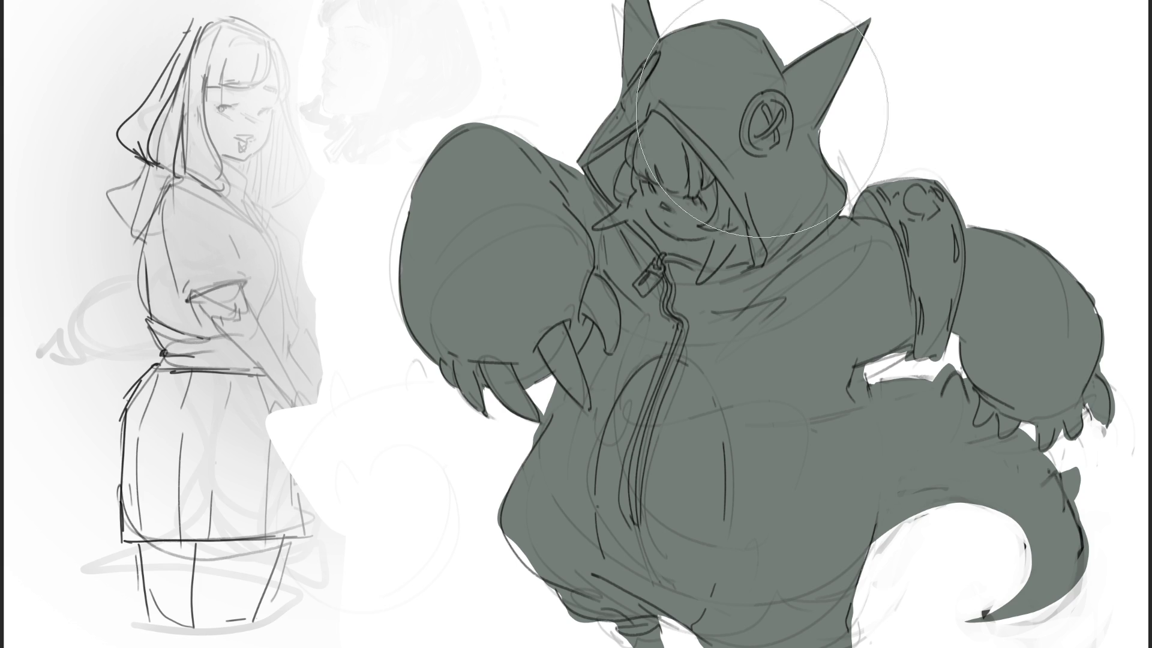
Paint the two round hood buttons, right and left, tan over the gray-green fill.
mouse_move(770, 105)
mouse_down()
mouse_move(759, 133)
mouse_move(780, 120)
mouse_move(771, 103)
mouse_move(766, 147)
mouse_up()
mouse_move(651, 57)
mouse_down()
mouse_move(627, 99)
mouse_move(633, 91)
mouse_up()
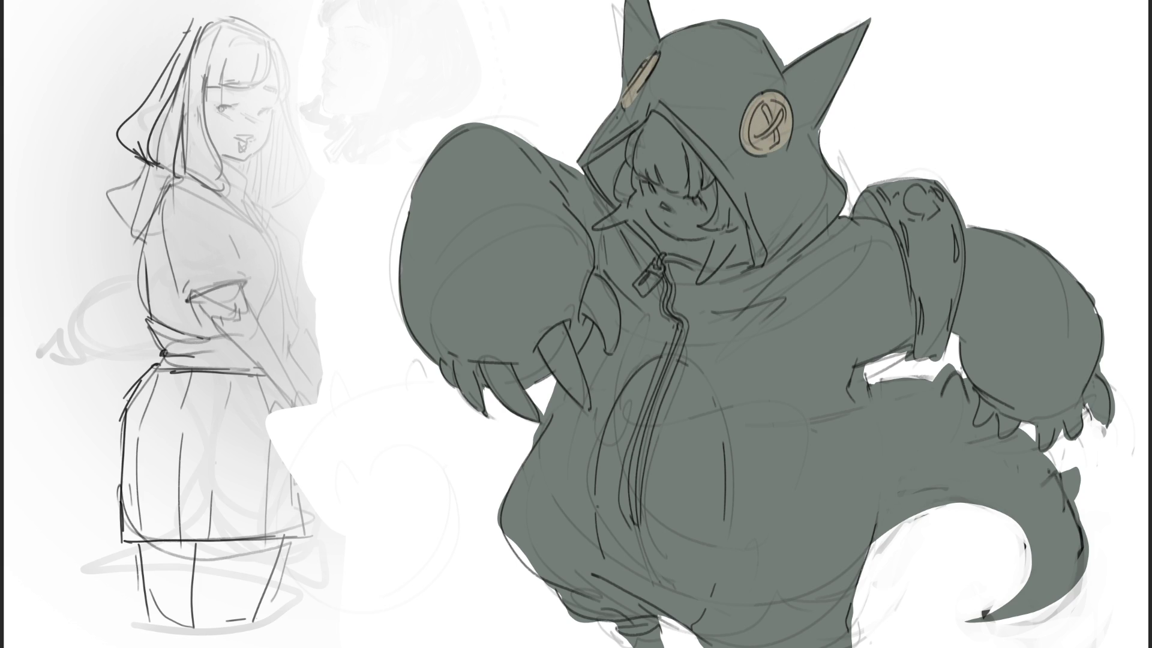
Fill both hood ears dark charcoal and begin a dark band over the right shoulder pad.
mouse_move(799, 66)
mouse_down()
mouse_move(792, 82)
mouse_move(810, 114)
mouse_move(849, 24)
mouse_move(871, 22)
mouse_up()
mouse_move(655, 23)
mouse_down()
mouse_move(609, 93)
mouse_move(644, 44)
mouse_move(634, 15)
mouse_move(614, 89)
mouse_up()
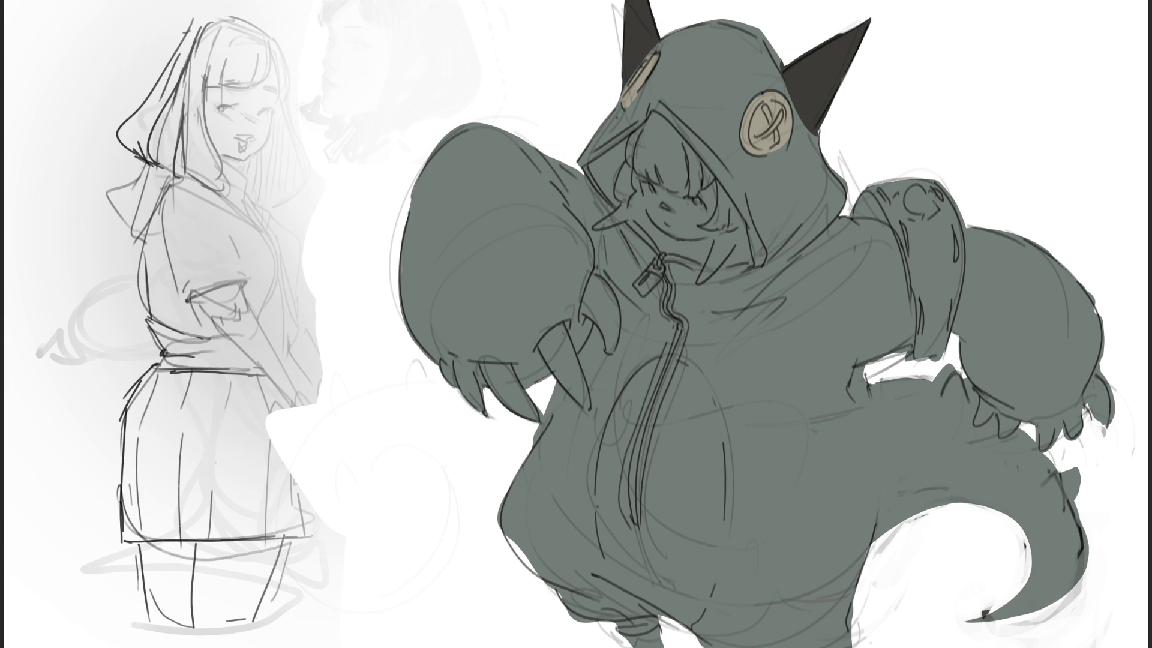
mouse_move(888, 189)
mouse_down()
mouse_move(858, 198)
mouse_move(939, 190)
mouse_move(864, 201)
mouse_move(915, 227)
mouse_move(921, 298)
mouse_up()
drag(902, 228, 922, 336)
Extend the dark charcoal armband down the right arm, covering the grey on both edges, then start the red belly.
drag(916, 204, 924, 354)
drag(898, 231, 896, 273)
drag(895, 211, 915, 360)
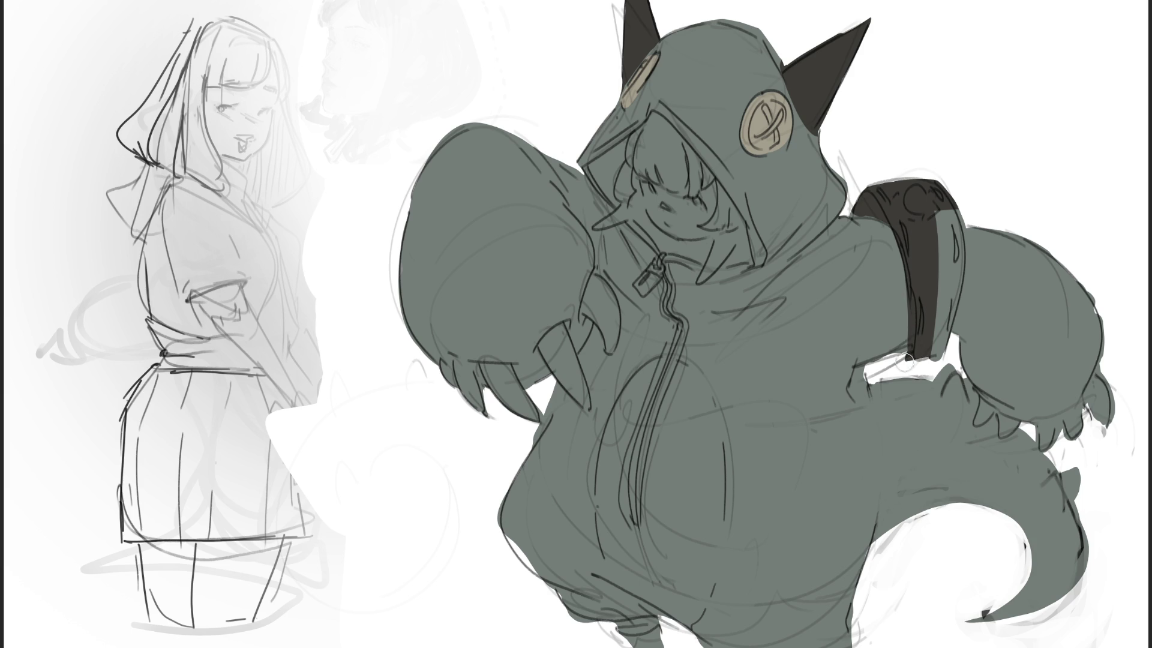
drag(945, 207, 933, 367)
drag(954, 319, 946, 210)
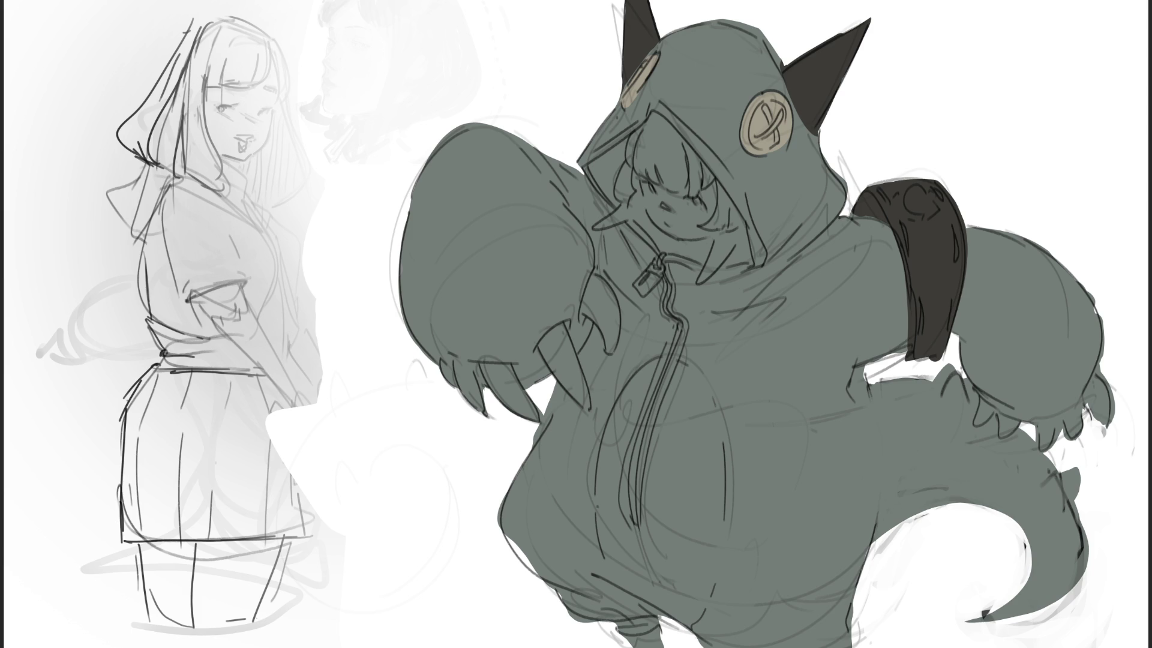
drag(680, 383, 680, 419)
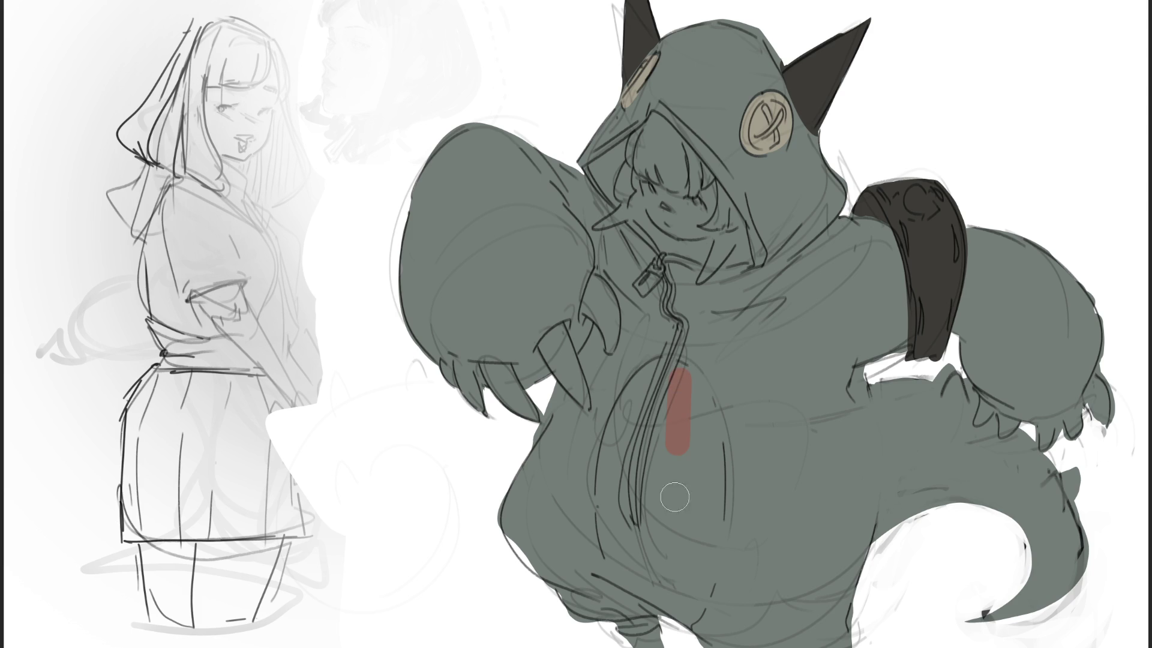
Outline and fill a solid red belly oval, add a red patch near the tail, and fill the left-edge notch.
mouse_move(681, 375)
mouse_down()
mouse_move(721, 504)
mouse_move(689, 601)
mouse_move(630, 585)
mouse_move(603, 541)
mouse_move(627, 378)
mouse_move(681, 372)
mouse_up()
mouse_move(693, 414)
mouse_down()
mouse_move(639, 437)
mouse_move(659, 455)
mouse_up()
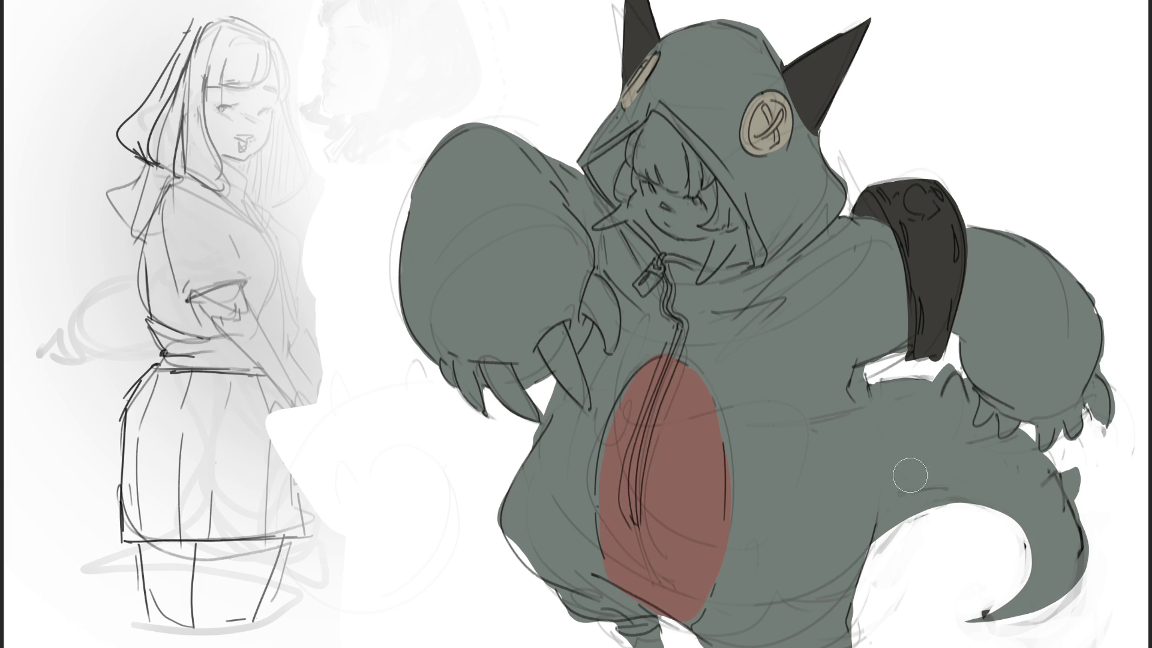
mouse_move(887, 506)
mouse_down()
mouse_move(891, 516)
mouse_move(970, 503)
mouse_move(869, 546)
mouse_up()
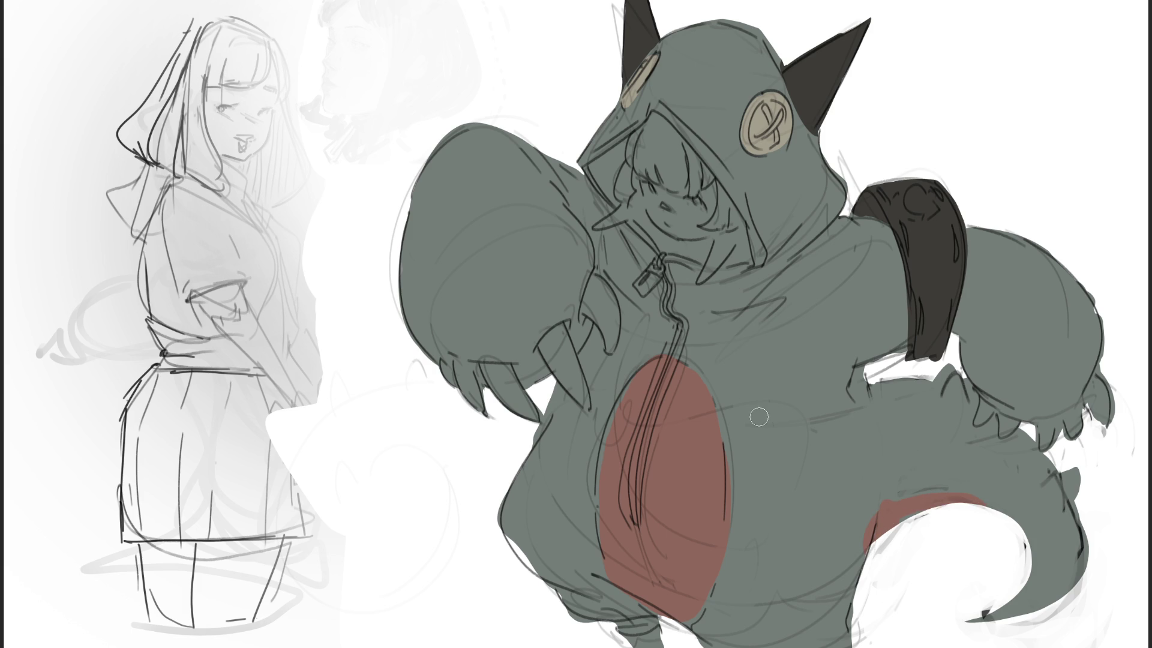
mouse_move(510, 528)
mouse_down()
mouse_move(529, 556)
mouse_move(517, 540)
mouse_up()
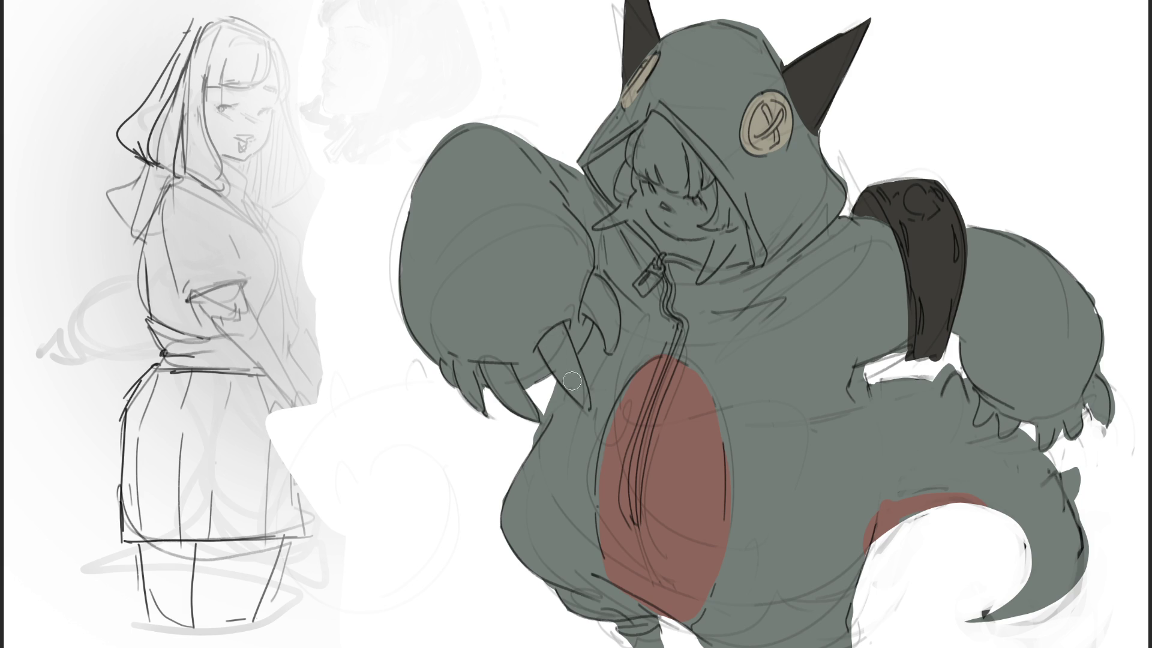
Fill the fangs and the claws on both paws with beige.
mouse_move(555, 331)
mouse_down()
mouse_move(587, 409)
mouse_move(552, 359)
mouse_move(569, 356)
mouse_move(576, 402)
mouse_up()
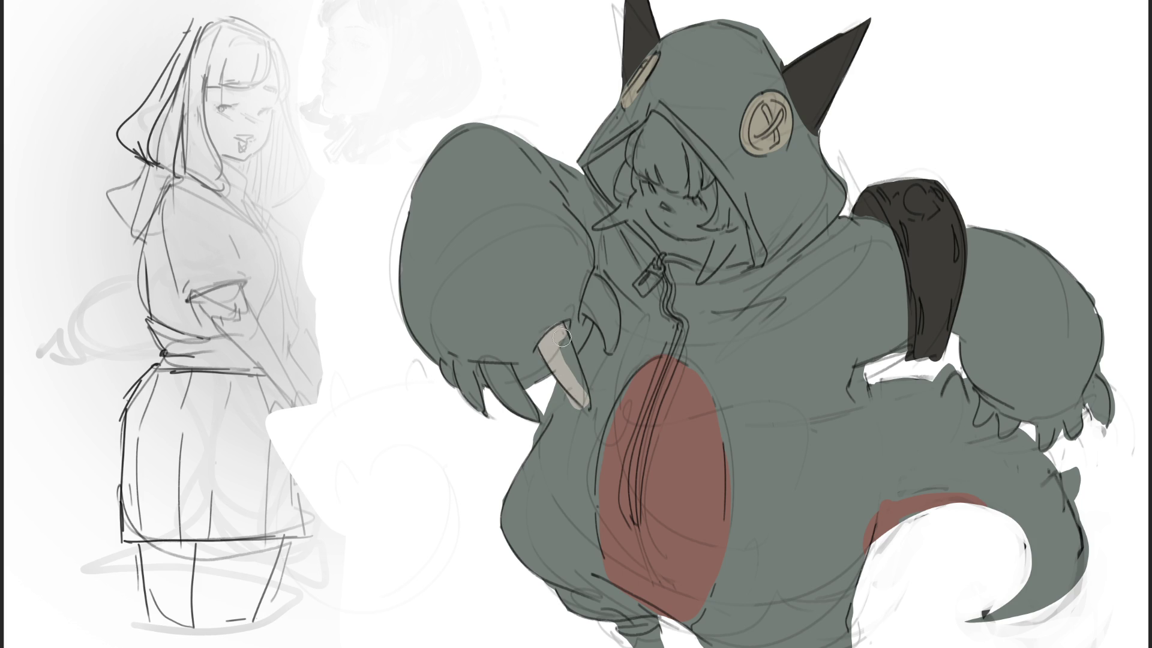
drag(562, 336, 588, 414)
click(589, 302)
mouse_move(589, 296)
mouse_down()
mouse_move(611, 345)
mouse_move(613, 288)
mouse_up()
mouse_move(489, 368)
mouse_down()
mouse_move(543, 426)
mouse_move(510, 411)
mouse_up()
mouse_move(463, 364)
mouse_down()
mouse_move(480, 414)
mouse_move(456, 387)
mouse_up()
mouse_move(984, 401)
mouse_down()
mouse_move(1009, 438)
mouse_move(1075, 434)
mouse_up()
mouse_move(1097, 387)
mouse_down()
mouse_move(1104, 420)
mouse_move(1086, 432)
mouse_up()
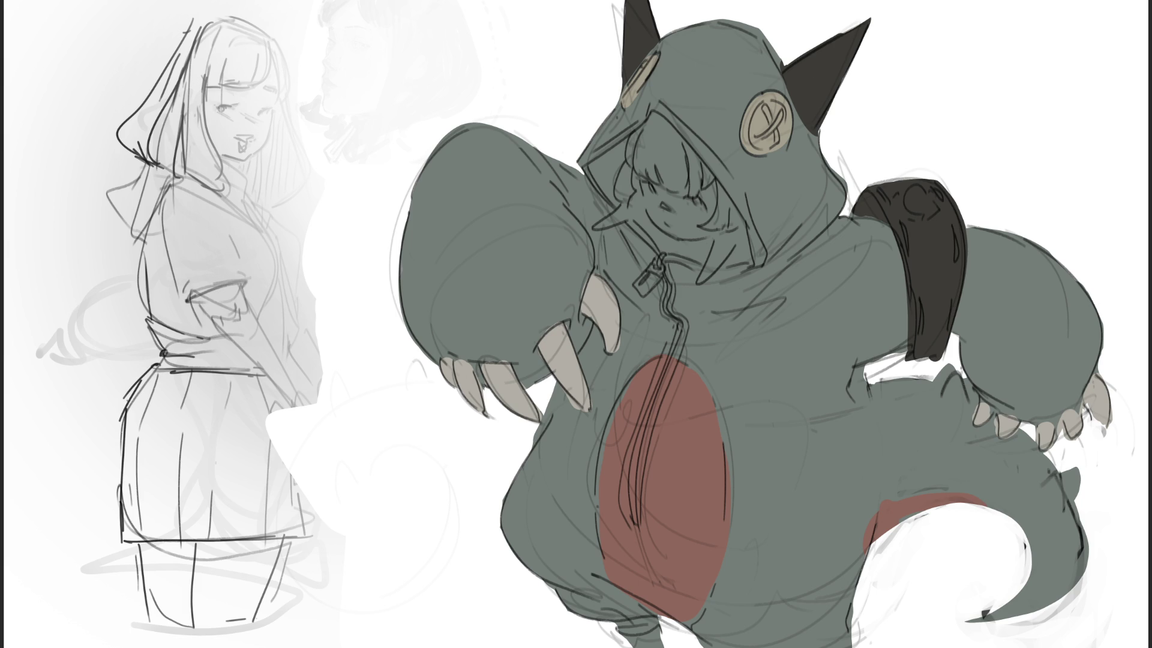
Paint dark spike shapes on the tail, under the arm and at the bottom edge.
mouse_move(657, 629)
mouse_down()
mouse_move(628, 646)
mouse_move(641, 647)
mouse_up()
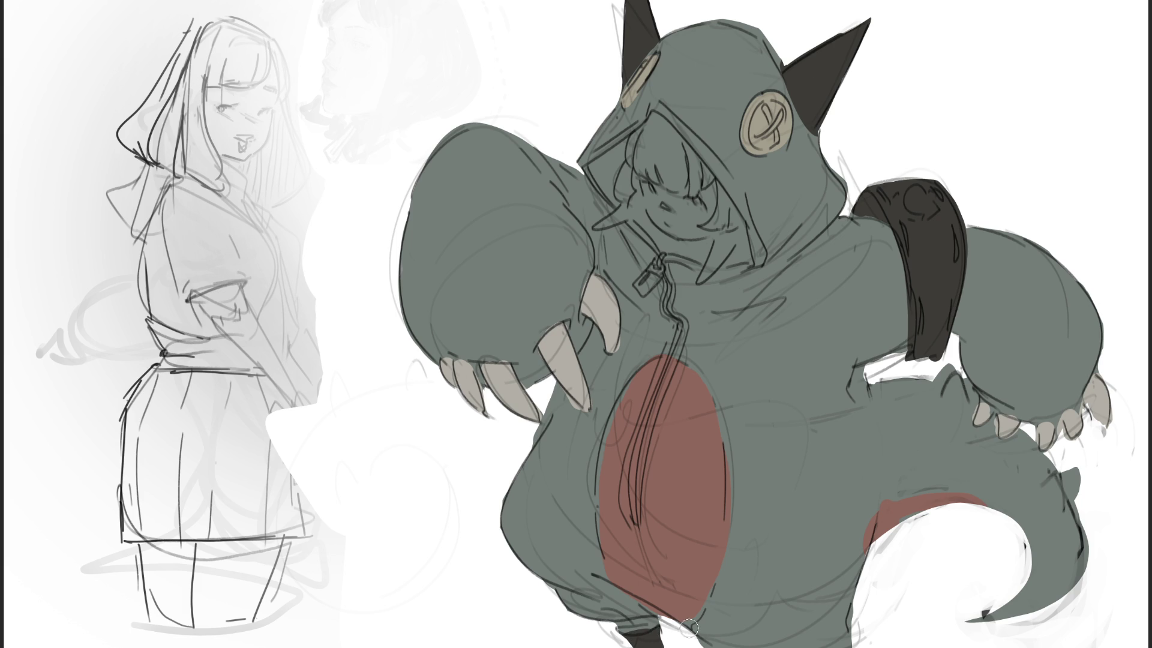
mouse_move(1081, 475)
mouse_down()
mouse_move(1059, 489)
mouse_move(1071, 507)
mouse_up()
mouse_move(957, 363)
mouse_down()
mouse_move(943, 375)
mouse_move(960, 409)
mouse_up()
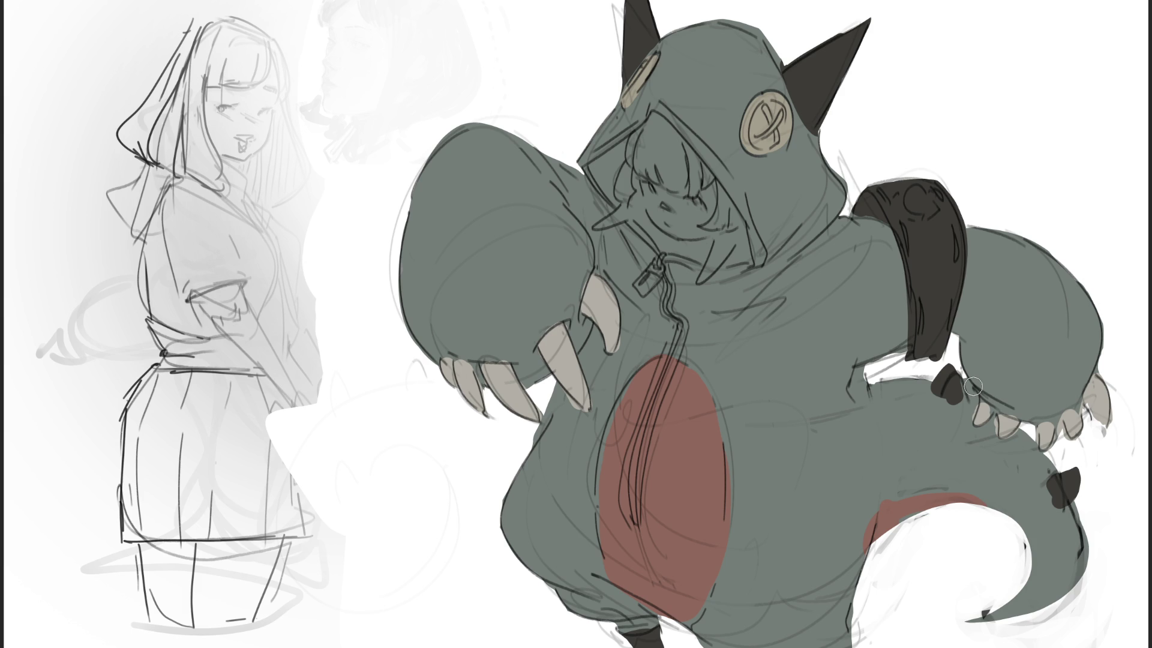
Paint dark spikes beside the claws, undoing and redrawing the ones that came out wrong.
mouse_move(1027, 435)
mouse_down()
mouse_move(1020, 443)
mouse_move(1016, 428)
mouse_move(1033, 447)
mouse_up()
key(ctrl+z)
drag(1031, 428, 1020, 438)
click(893, 369)
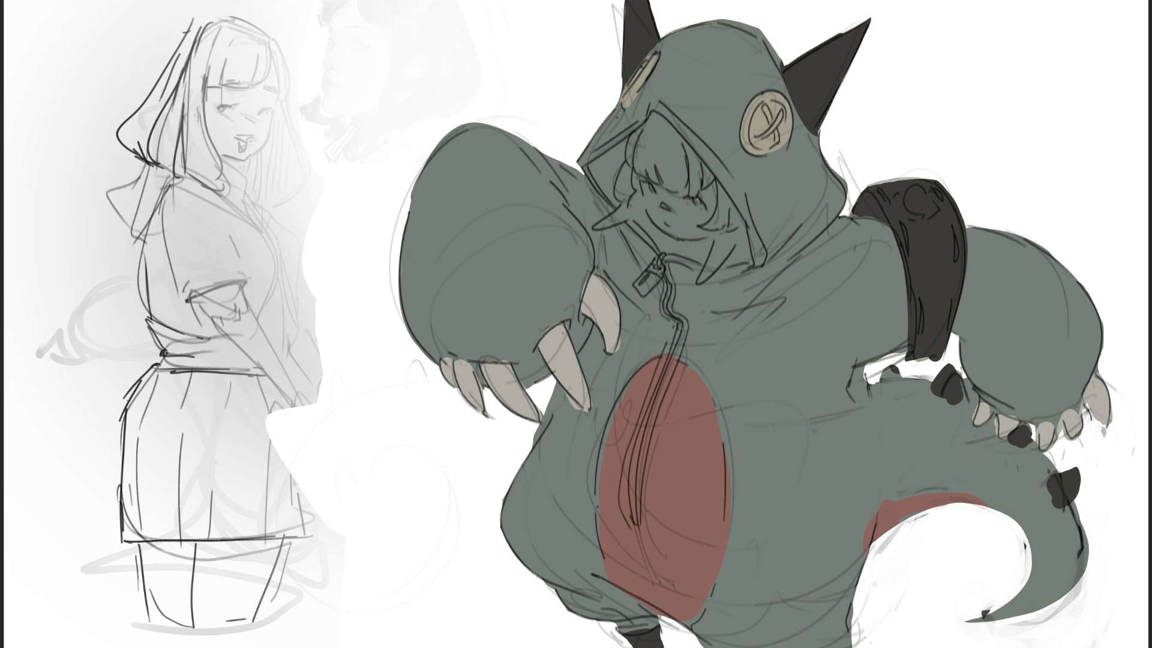
mouse_move(894, 367)
mouse_down()
mouse_move(882, 399)
mouse_move(894, 381)
mouse_up()
key(ctrl+z)
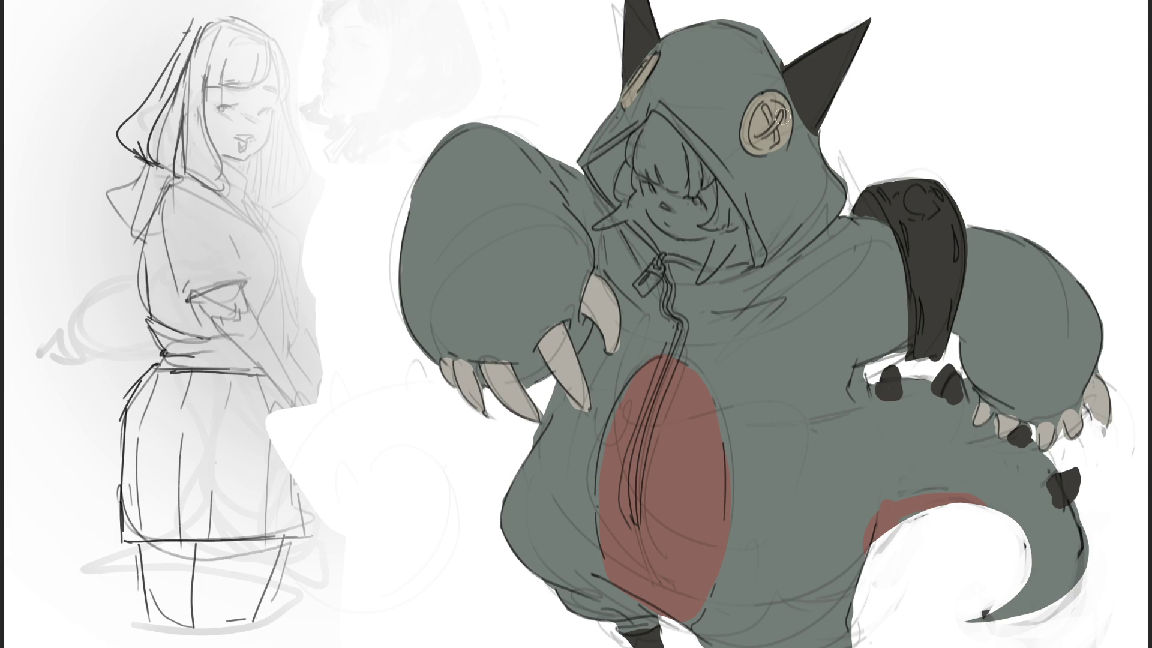
Add pale highlights on the hood buttons and down the zipper.
mouse_move(782, 113)
mouse_down()
mouse_move(759, 140)
mouse_move(778, 138)
mouse_up()
drag(646, 59, 624, 95)
mouse_move(666, 278)
mouse_down()
mouse_move(680, 331)
mouse_move(637, 457)
mouse_move(635, 523)
mouse_up()
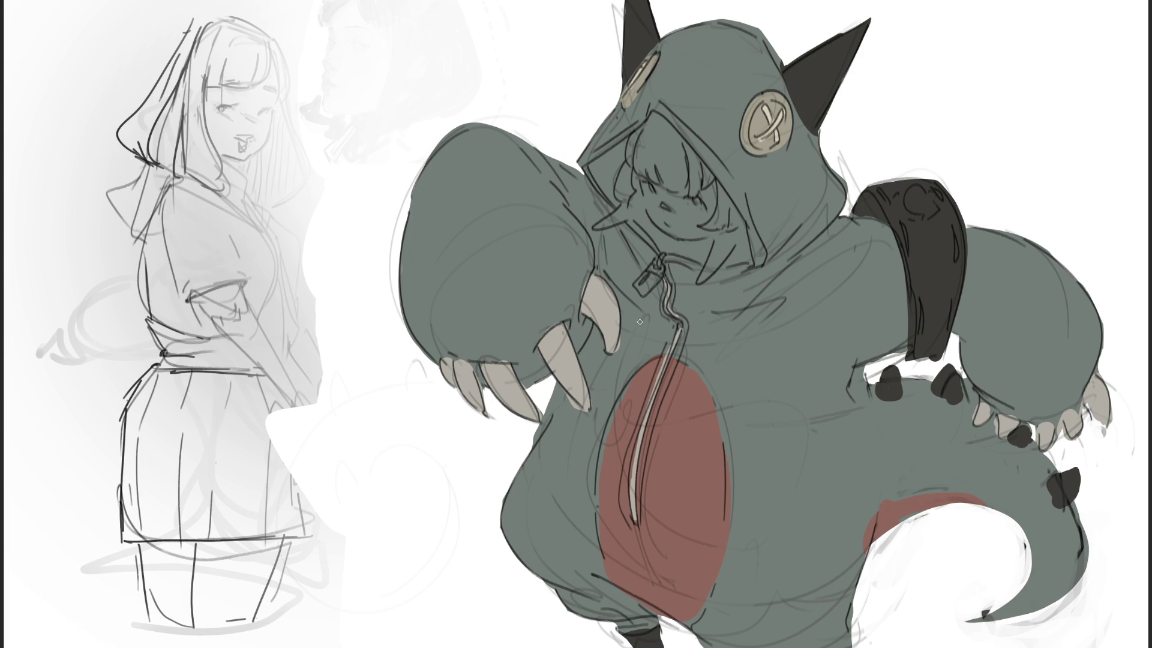
Retouch the zipper highlight with short light strokes and lighten the claw tip.
mouse_move(704, 330)
mouse_down()
mouse_move(672, 368)
mouse_move(645, 438)
mouse_move(637, 519)
mouse_up()
drag(628, 479, 626, 508)
drag(633, 443, 626, 467)
drag(611, 284, 607, 281)
Paint beige fangs around the hood opening beside and below the face.
mouse_move(720, 237)
mouse_down()
mouse_move(700, 279)
mouse_move(728, 235)
mouse_move(726, 251)
mouse_up()
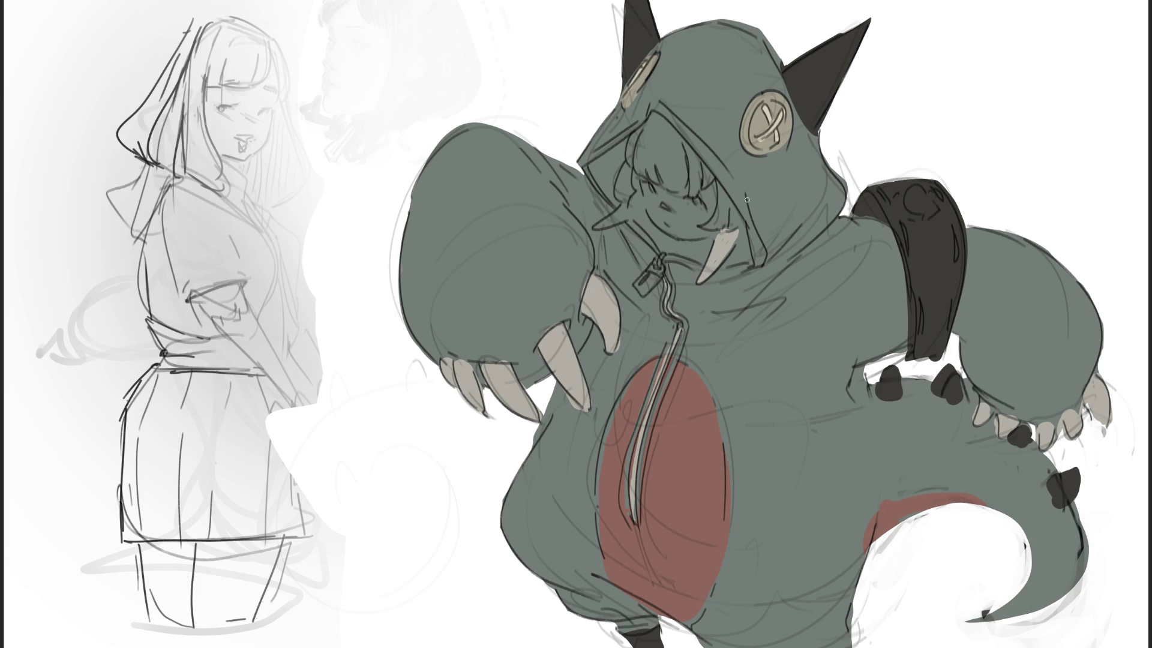
drag(602, 226, 635, 207)
drag(705, 184, 709, 170)
drag(636, 133, 627, 160)
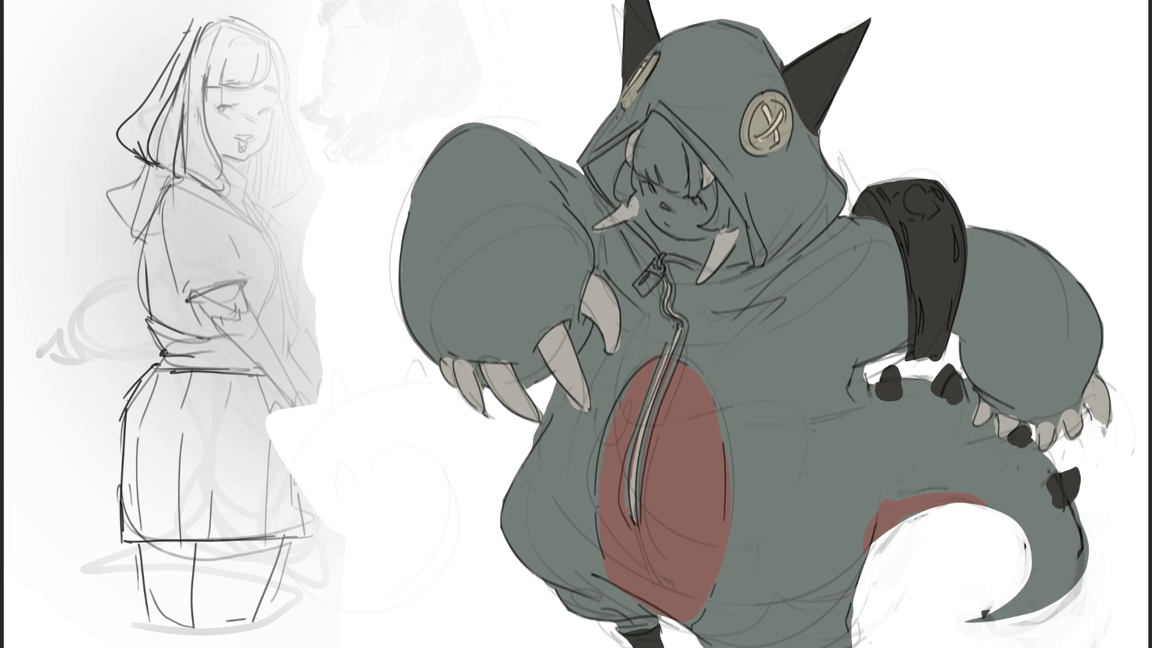
Paint the hair inside the hood bright green on both sides.
mouse_move(657, 119)
mouse_down()
mouse_move(642, 174)
mouse_move(684, 168)
mouse_move(675, 184)
mouse_up()
mouse_move(658, 123)
mouse_down()
mouse_move(699, 189)
mouse_move(696, 157)
mouse_move(711, 225)
mouse_move(729, 201)
mouse_move(744, 229)
mouse_up()
mouse_move(634, 164)
mouse_down()
mouse_move(627, 199)
mouse_move(619, 186)
mouse_up()
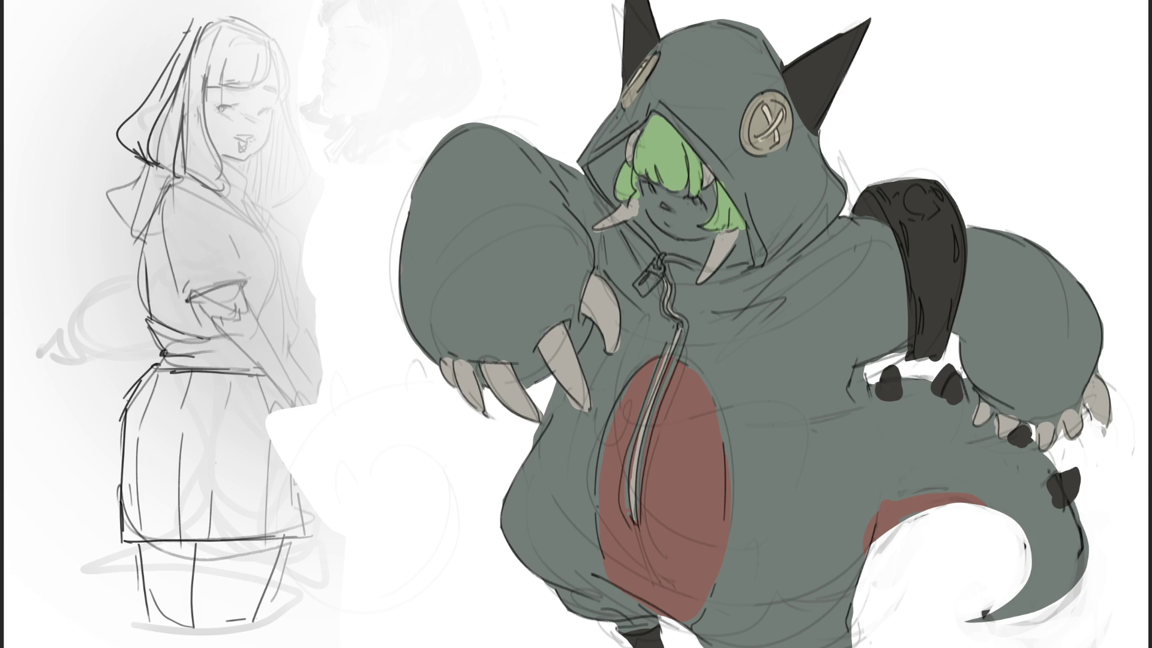
Colour the zipper padlock dark red and bucket-fill the three hair areas a darker green.
mouse_move(650, 275)
mouse_down()
mouse_move(641, 290)
mouse_move(659, 259)
mouse_move(668, 271)
mouse_up()
click(698, 142)
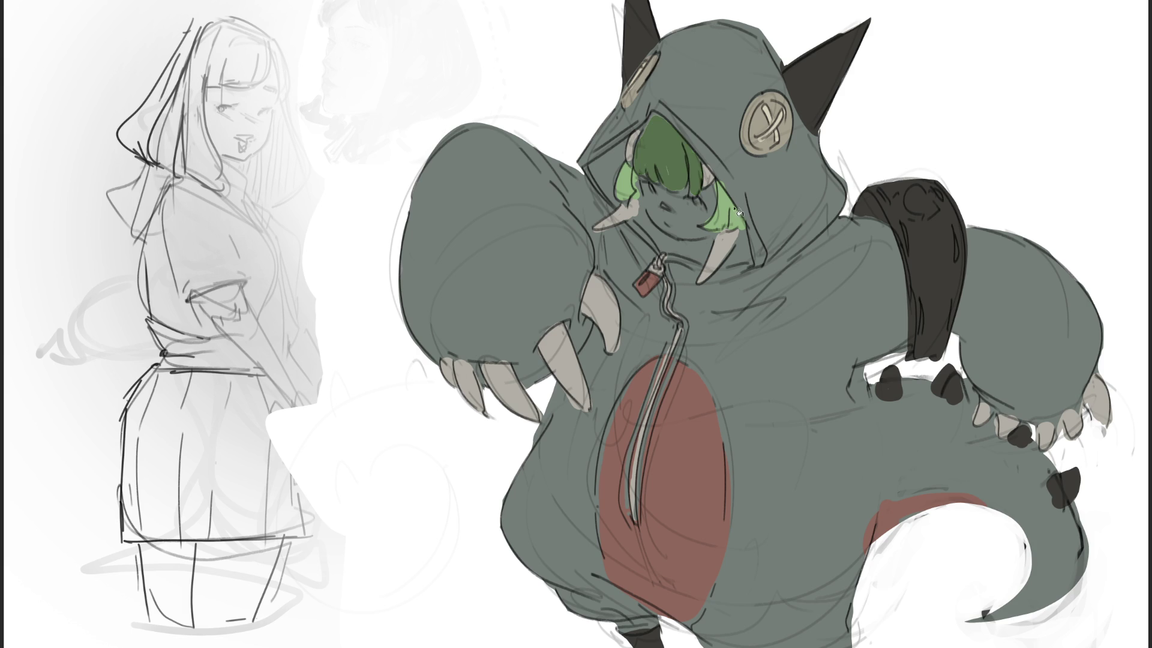
click(733, 216)
click(633, 187)
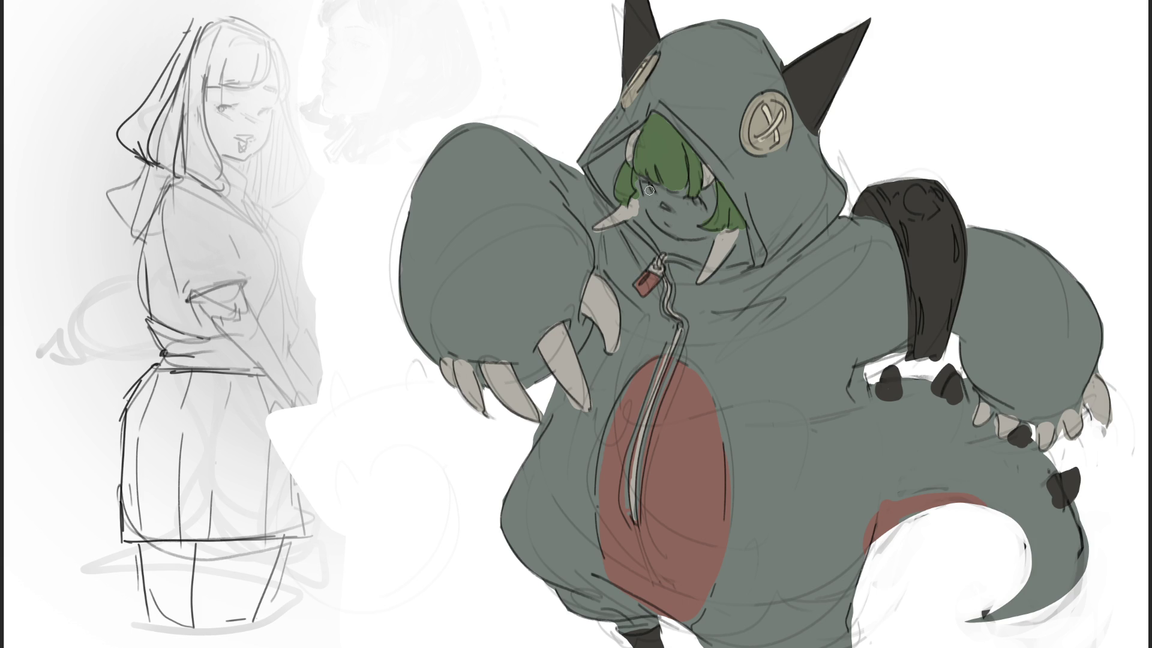
Paint skin tone over the face and under the chin, and start a beige badge on the strap.
mouse_move(650, 187)
mouse_down()
mouse_move(669, 216)
mouse_move(660, 228)
mouse_move(667, 197)
mouse_move(674, 221)
mouse_up()
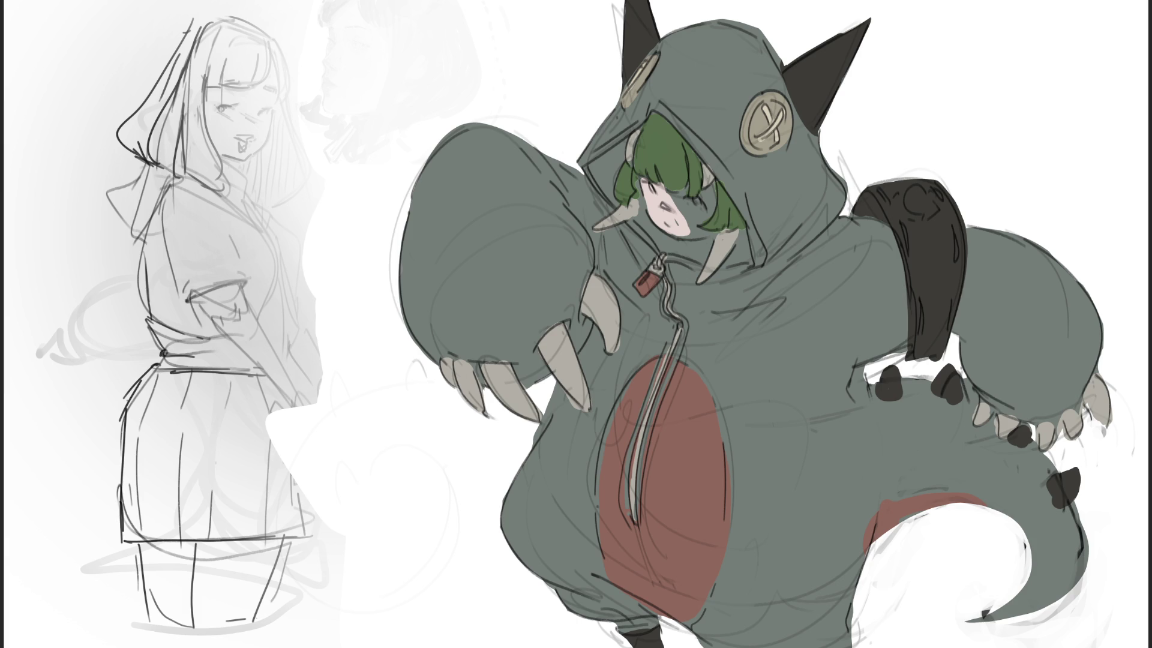
mouse_move(662, 190)
mouse_down()
mouse_move(687, 187)
mouse_move(677, 204)
mouse_move(707, 191)
mouse_move(711, 204)
mouse_move(677, 227)
mouse_move(702, 234)
mouse_up()
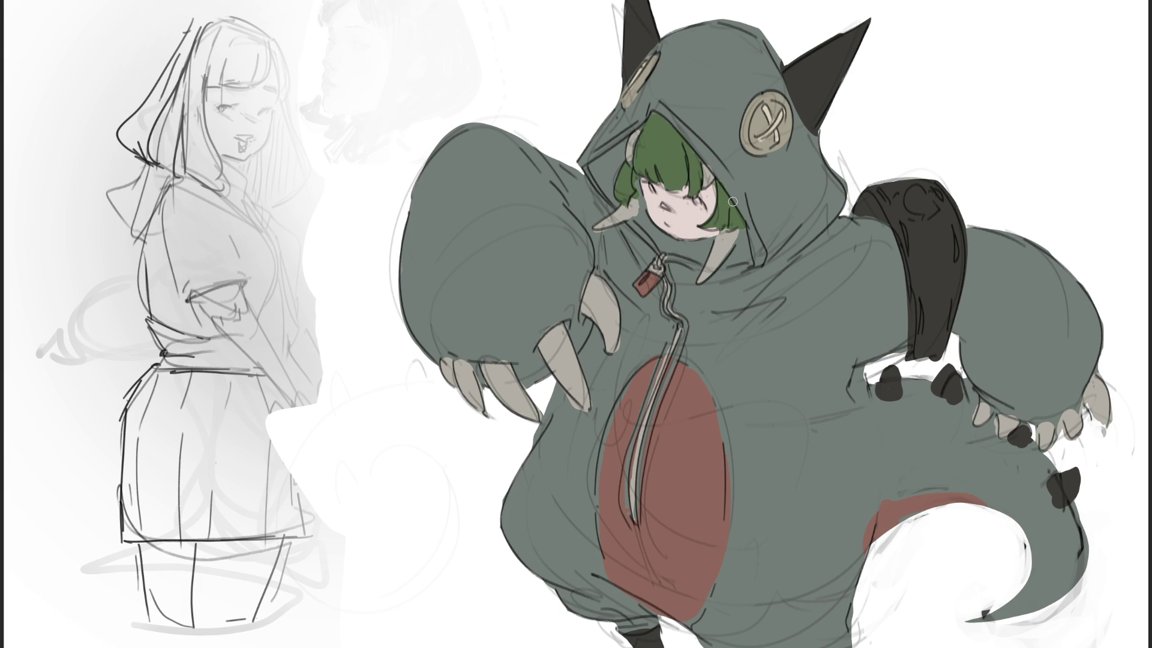
drag(691, 237, 702, 248)
mouse_move(917, 197)
mouse_down()
mouse_move(919, 206)
mouse_move(935, 193)
mouse_up()
Dot paw-print toes around the beige badge on the strap.
click(903, 196)
click(908, 214)
click(918, 215)
click(937, 210)
click(938, 193)
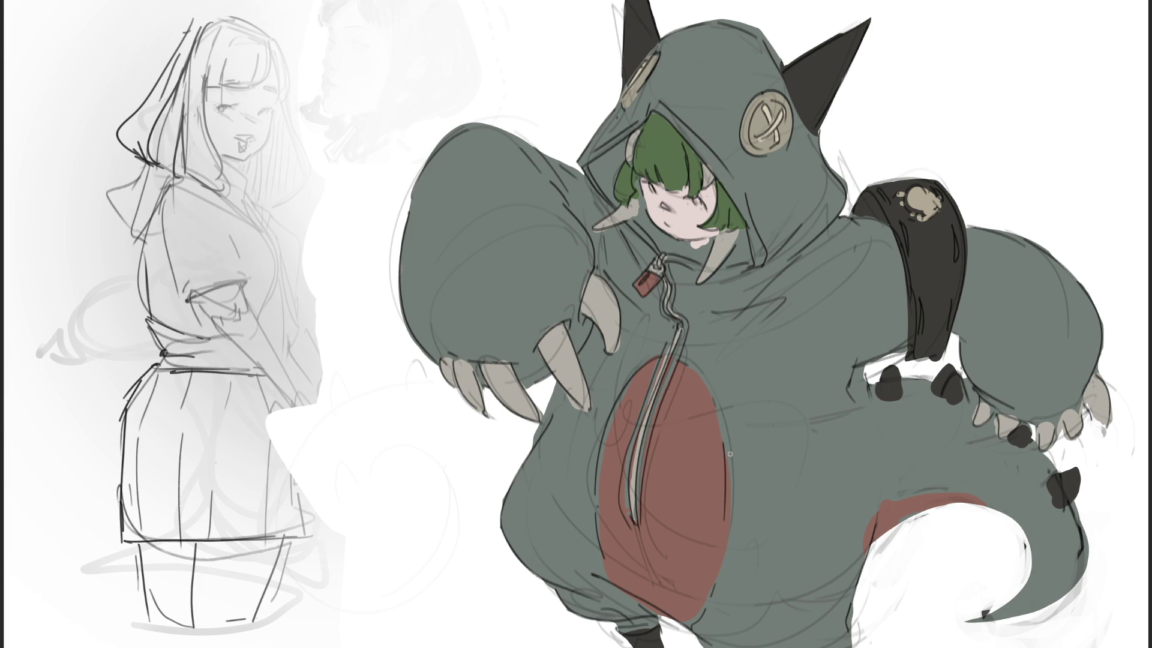
Shade the claws on both paws and the upper fang with reddish tips.
mouse_move(1089, 414)
mouse_down()
mouse_move(1102, 423)
mouse_move(1104, 414)
mouse_move(1059, 447)
mouse_move(985, 423)
mouse_move(949, 445)
mouse_up()
mouse_move(576, 385)
mouse_down()
mouse_move(580, 402)
mouse_move(569, 360)
mouse_up()
drag(616, 322, 598, 328)
mouse_move(537, 399)
mouse_down()
mouse_move(522, 414)
mouse_move(510, 408)
mouse_up()
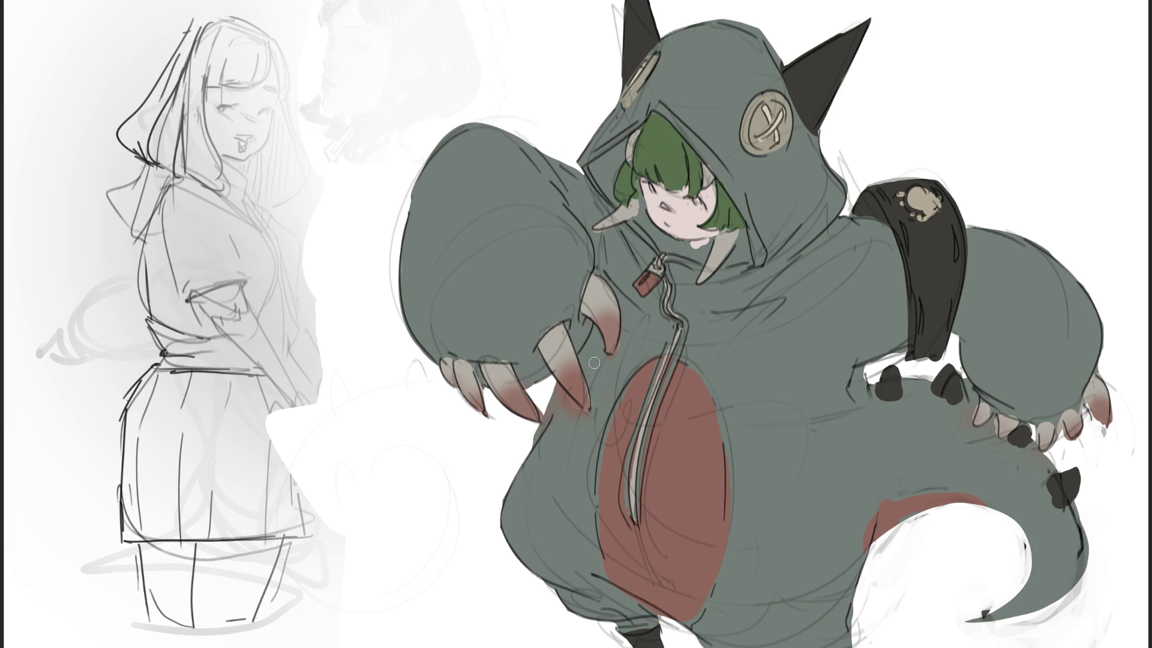
Lighten the lower fang tip with cream, paint the eye red and add pink blush to the cheeks.
drag(564, 390, 578, 408)
mouse_move(696, 199)
mouse_down()
mouse_move(653, 192)
mouse_move(671, 210)
mouse_up()
mouse_move(661, 198)
mouse_down()
mouse_move(677, 202)
mouse_move(652, 204)
mouse_move(708, 204)
mouse_up()
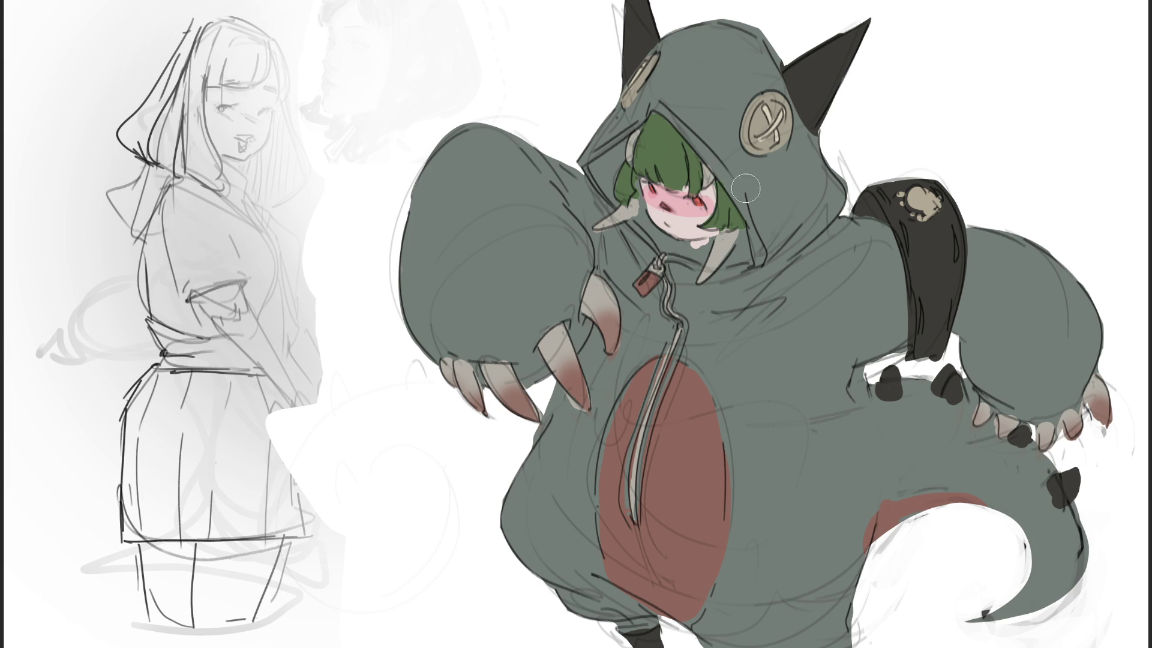
Shade the top of the hair and the inner hood with a dark tone.
click(680, 173)
mouse_move(606, 172)
mouse_down()
mouse_move(696, 180)
mouse_move(630, 174)
mouse_move(660, 204)
mouse_up()
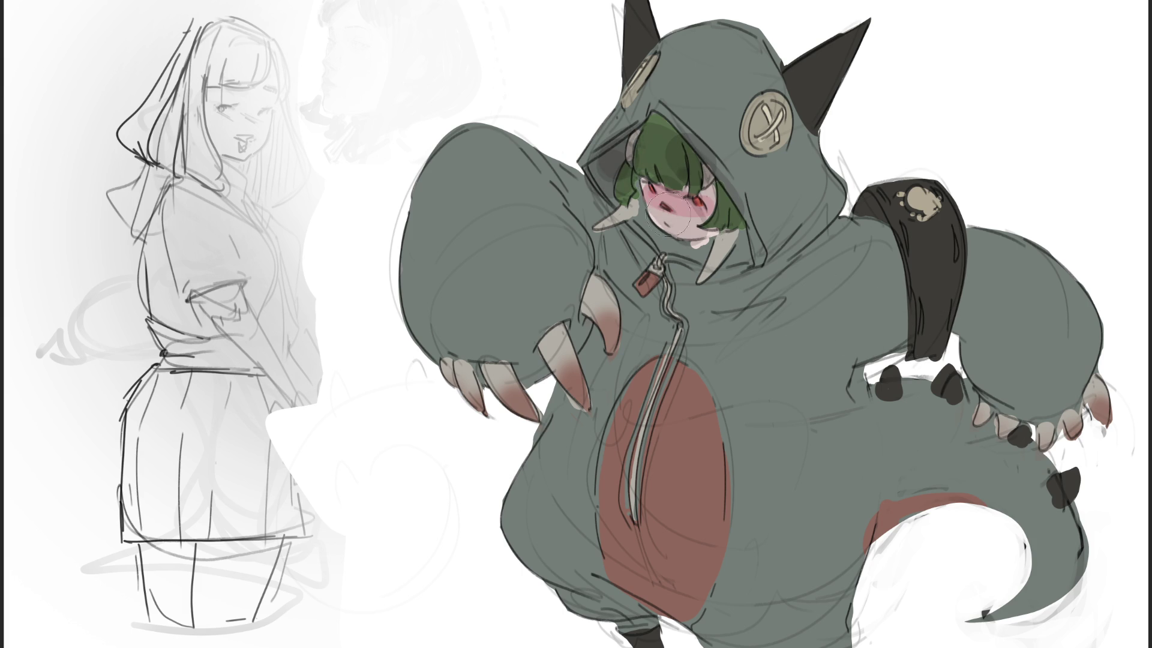
mouse_move(660, 157)
mouse_down()
mouse_move(646, 163)
mouse_move(732, 210)
mouse_move(687, 240)
mouse_move(741, 219)
mouse_move(602, 159)
mouse_up()
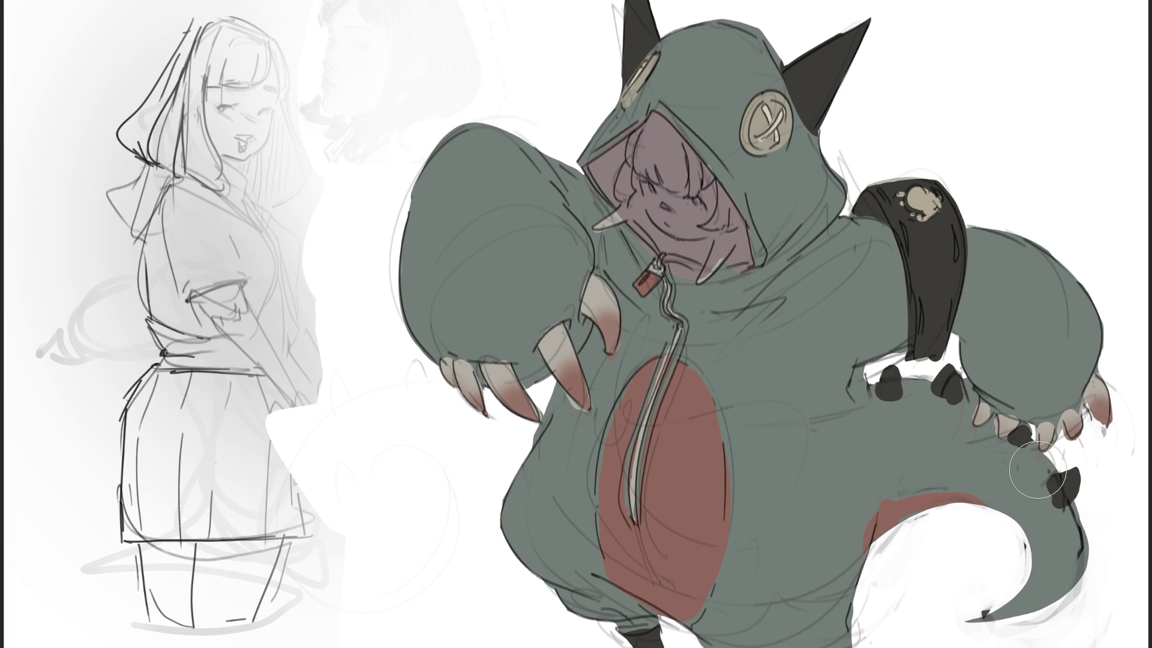
Undo the last change, deepen the shadow inside the hood below the face, and grey out red by the zipper.
key(ctrl+z)
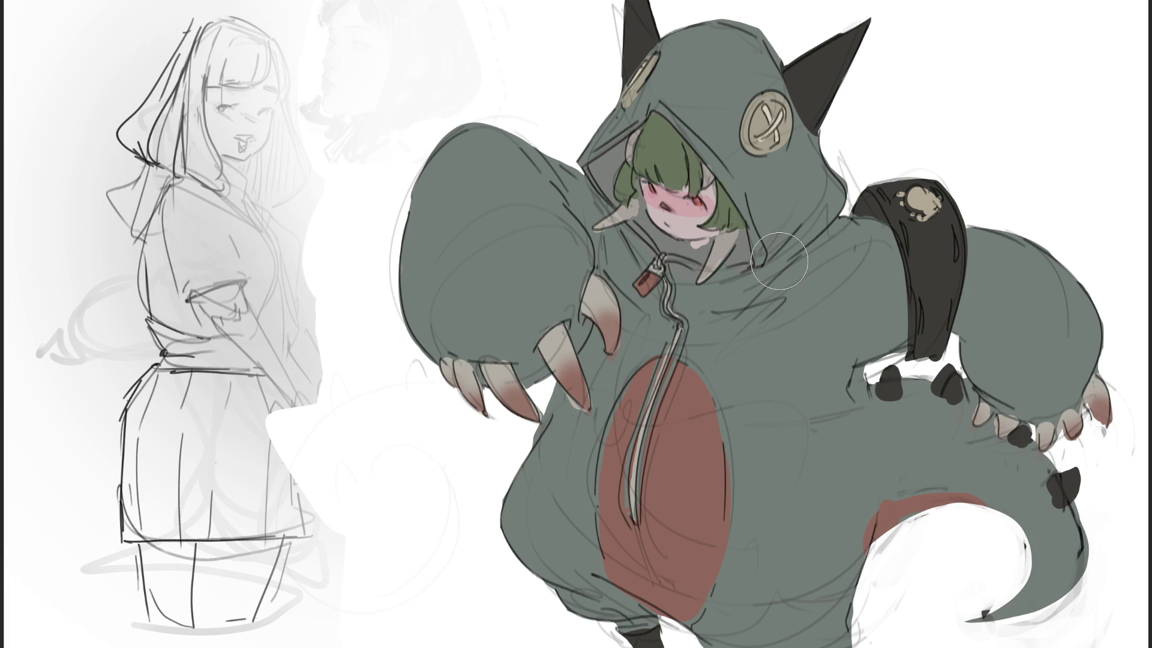
mouse_move(744, 259)
mouse_down()
mouse_move(606, 150)
mouse_move(732, 270)
mouse_up()
drag(582, 265, 751, 276)
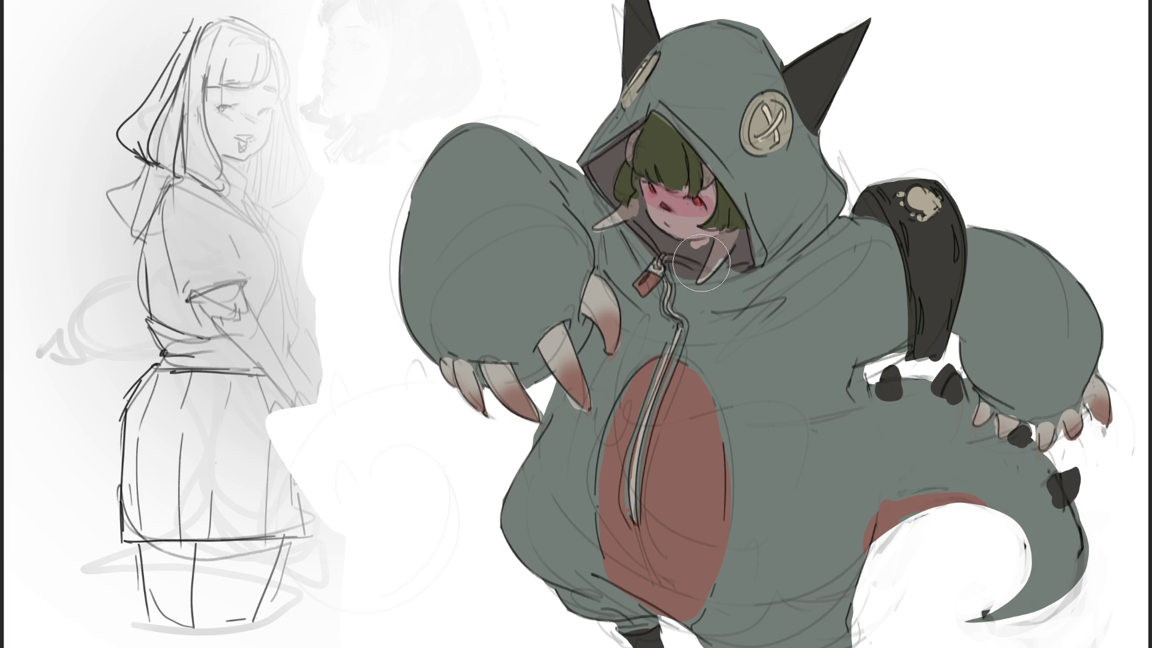
drag(660, 381, 657, 417)
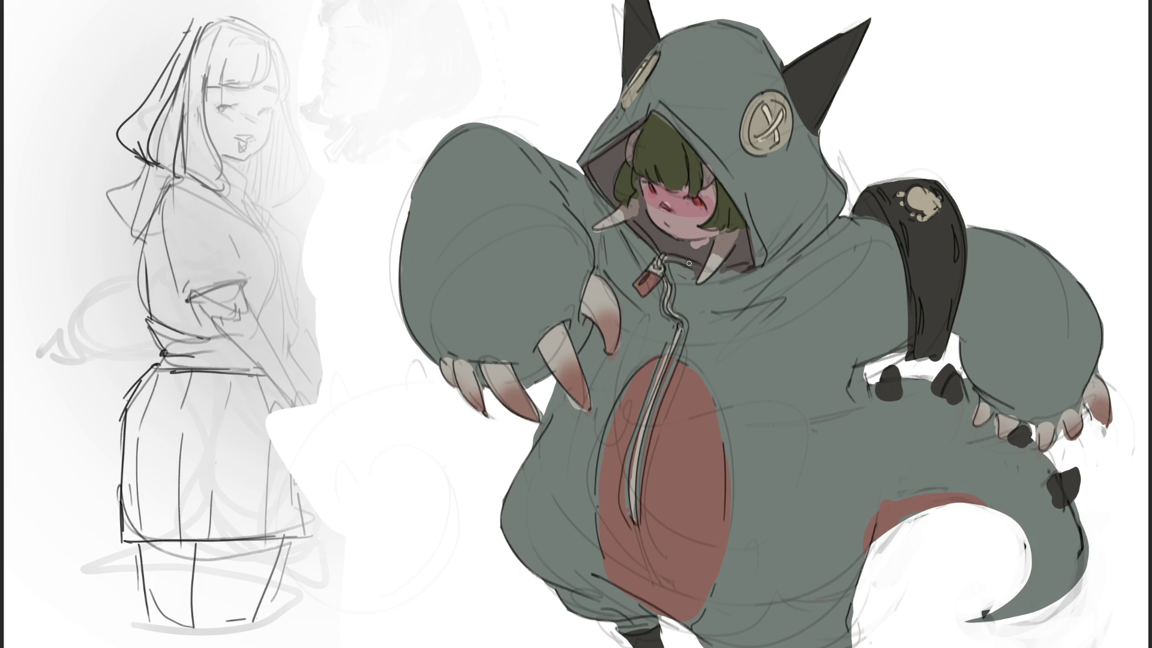
Add dark shading along the zipper, under the chin, and where the arm meets the hood near the claw.
drag(663, 267, 666, 289)
mouse_move(671, 272)
mouse_down()
mouse_move(711, 288)
mouse_move(706, 303)
mouse_up()
mouse_move(629, 244)
mouse_down()
mouse_move(634, 234)
mouse_move(638, 282)
mouse_move(653, 262)
mouse_up()
mouse_move(582, 199)
mouse_down()
mouse_move(603, 259)
mouse_move(601, 281)
mouse_move(564, 183)
mouse_move(597, 260)
mouse_move(581, 336)
mouse_move(570, 318)
mouse_up()
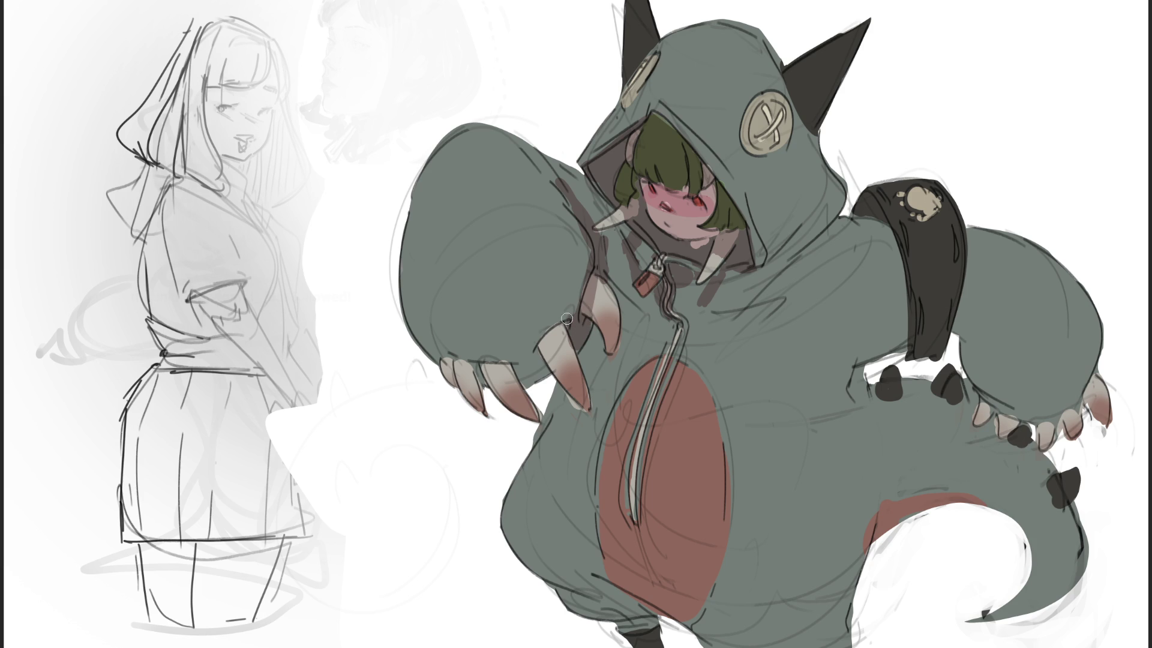
drag(535, 359, 532, 372)
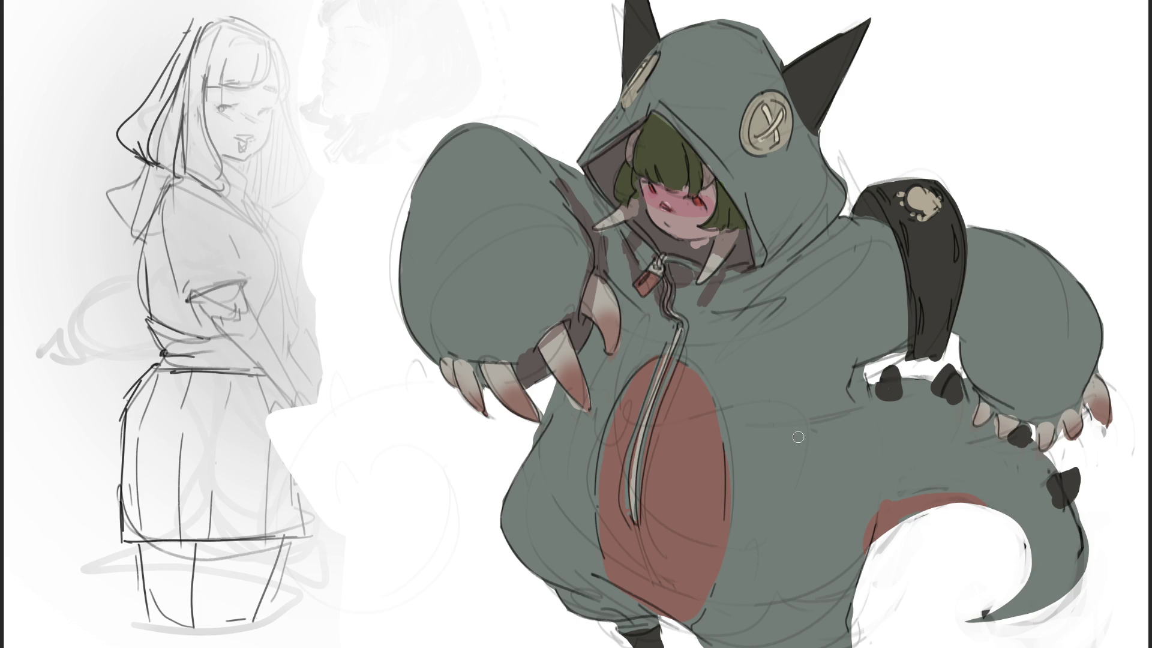
Try dark shading on the hood's upper-left button and left horn, then undo it.
drag(654, 36, 627, 82)
mouse_move(654, 24)
mouse_down()
mouse_move(616, 48)
mouse_move(645, 60)
mouse_move(585, 159)
mouse_up()
key(ctrl+z)
key(ctrl+z)
key(ctrl+z)
Redraw the hood's right button, reshaping its X stitching into a loop and darkening its edge.
drag(772, 127, 762, 140)
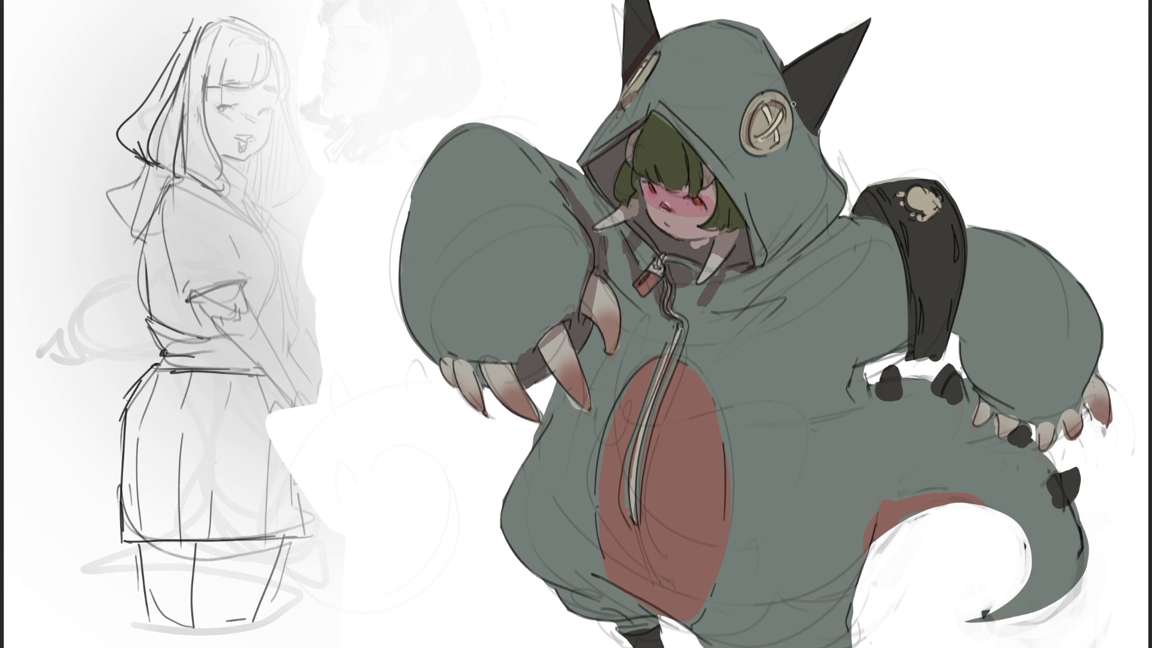
drag(782, 123, 770, 141)
drag(798, 123, 764, 158)
Shade the inside of the hood's right ear evenly dark, plus the hood edge and under the hood by the chin.
drag(791, 79, 817, 137)
mouse_move(843, 87)
mouse_down()
mouse_move(813, 120)
mouse_move(788, 76)
mouse_up()
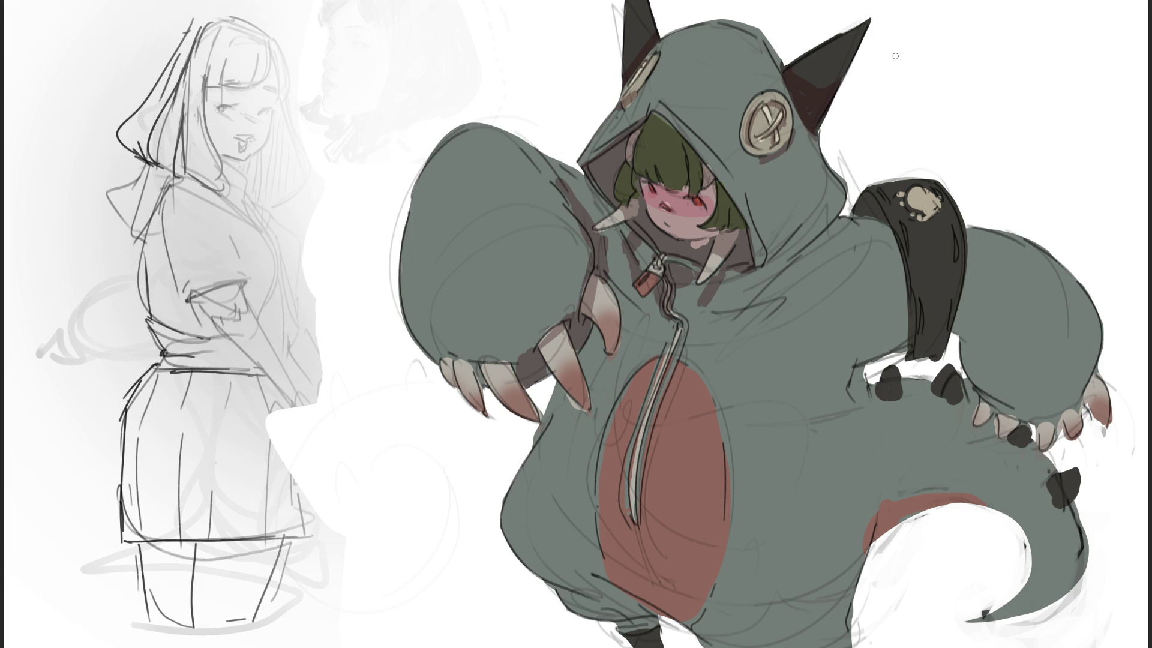
mouse_move(834, 99)
mouse_down()
mouse_move(798, 57)
mouse_move(828, 30)
mouse_move(849, 73)
mouse_up()
drag(819, 137, 830, 191)
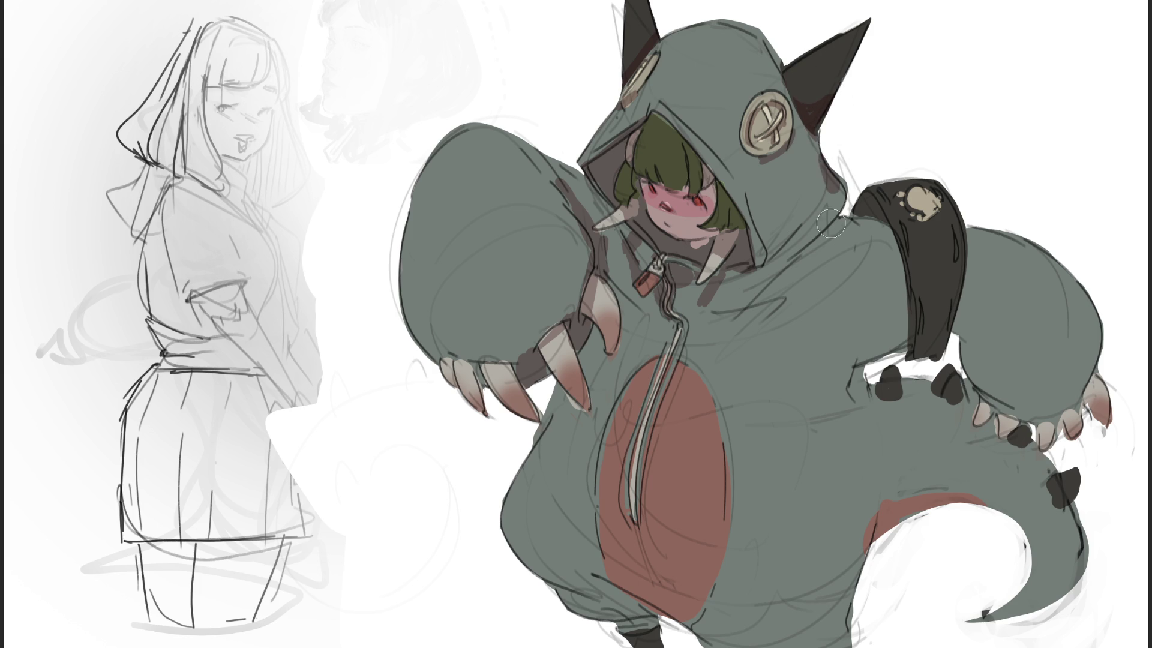
drag(798, 243, 745, 294)
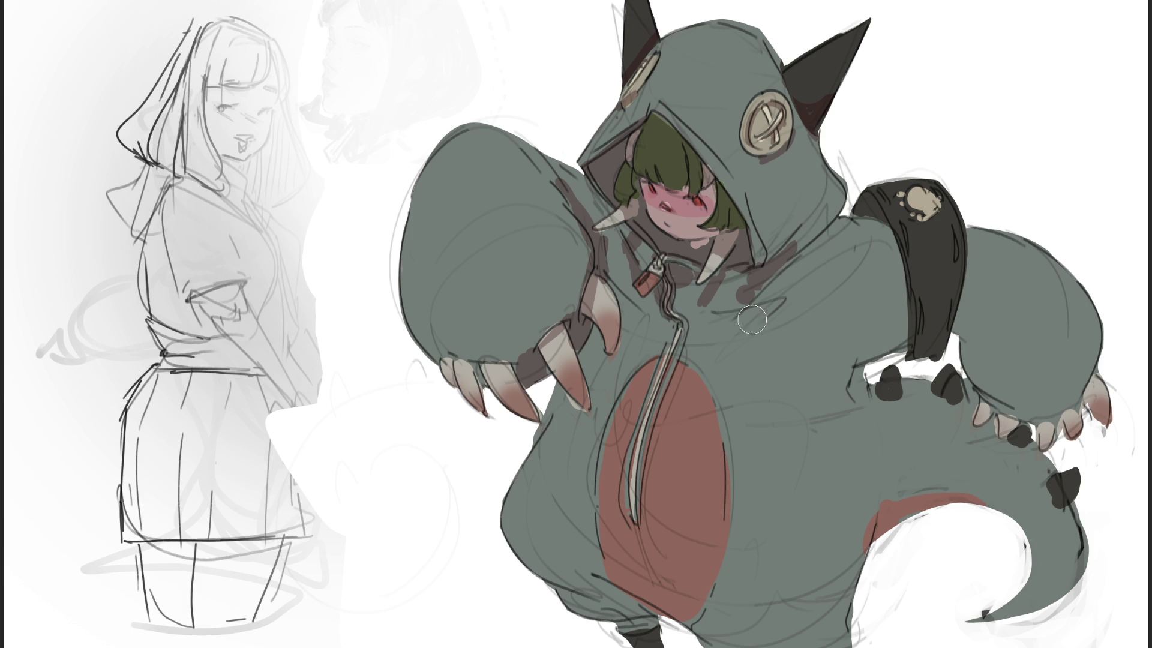
Paint dark shadows under the hood, around the zipper and chest, and diagonally across the red belly.
mouse_move(859, 213)
mouse_down()
mouse_move(730, 326)
mouse_move(823, 305)
mouse_up()
mouse_move(642, 309)
mouse_down()
mouse_move(708, 324)
mouse_move(756, 318)
mouse_up()
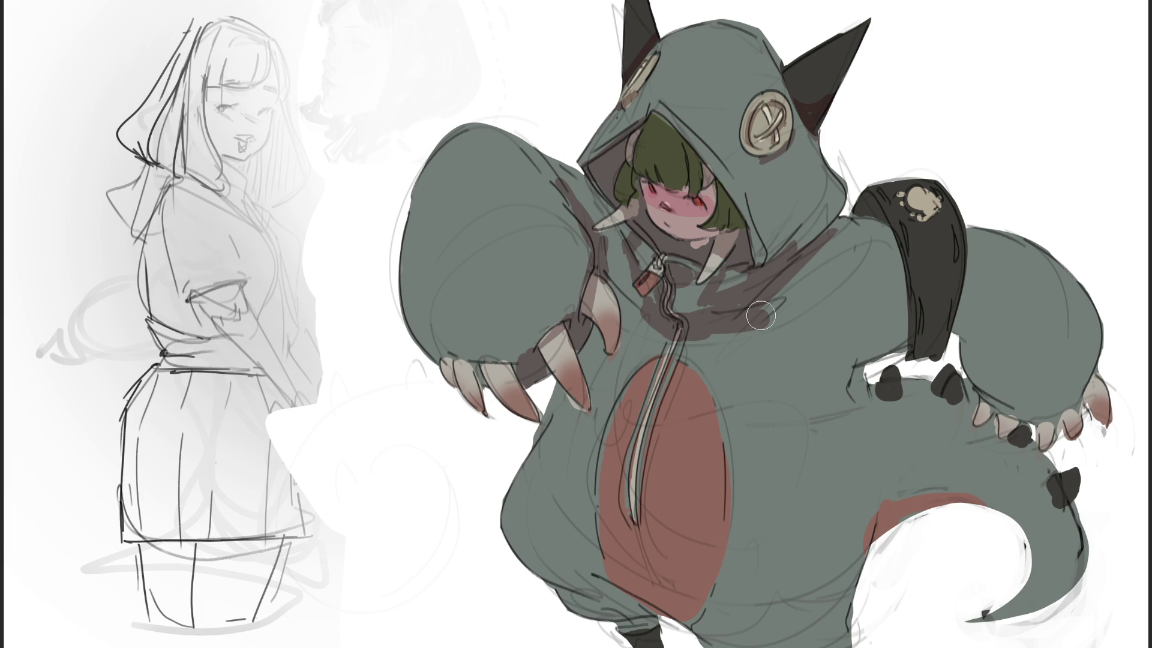
mouse_move(651, 342)
mouse_down()
mouse_move(630, 308)
mouse_move(637, 366)
mouse_move(591, 372)
mouse_move(594, 432)
mouse_move(573, 384)
mouse_move(593, 447)
mouse_move(580, 403)
mouse_move(589, 354)
mouse_move(620, 463)
mouse_move(612, 438)
mouse_move(534, 480)
mouse_move(612, 447)
mouse_move(621, 300)
mouse_move(618, 408)
mouse_up()
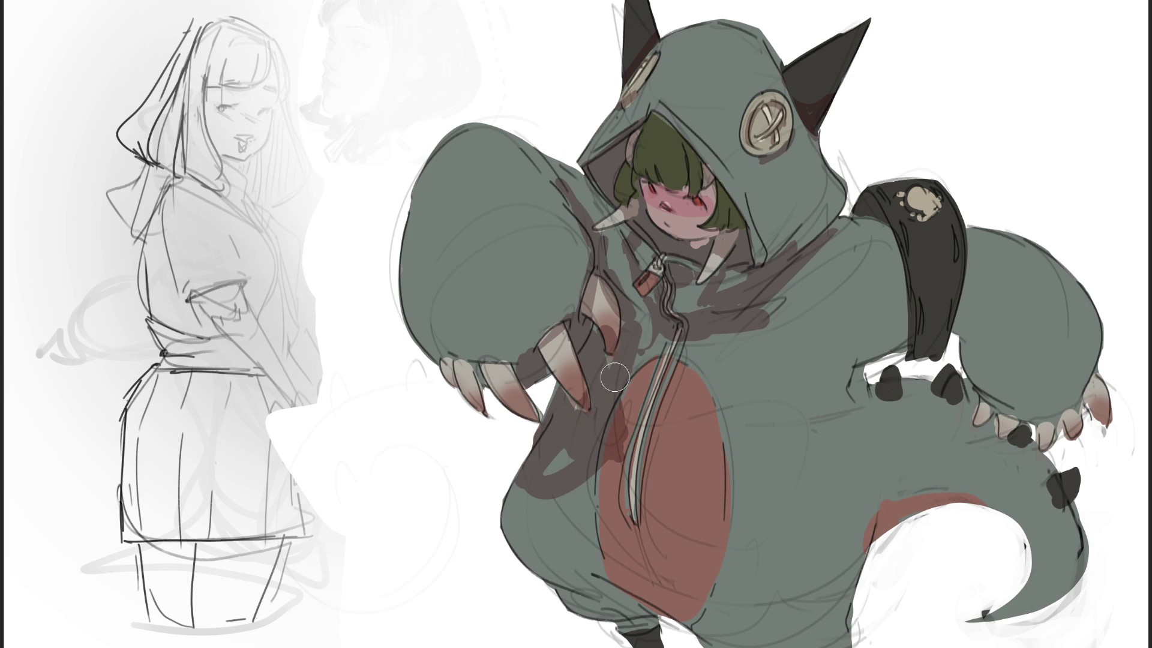
mouse_move(620, 348)
mouse_down()
mouse_move(609, 450)
mouse_move(576, 459)
mouse_move(630, 390)
mouse_move(625, 368)
mouse_move(619, 486)
mouse_move(595, 540)
mouse_move(690, 576)
mouse_move(571, 540)
mouse_move(619, 619)
mouse_move(534, 535)
mouse_move(654, 636)
mouse_move(562, 558)
mouse_up()
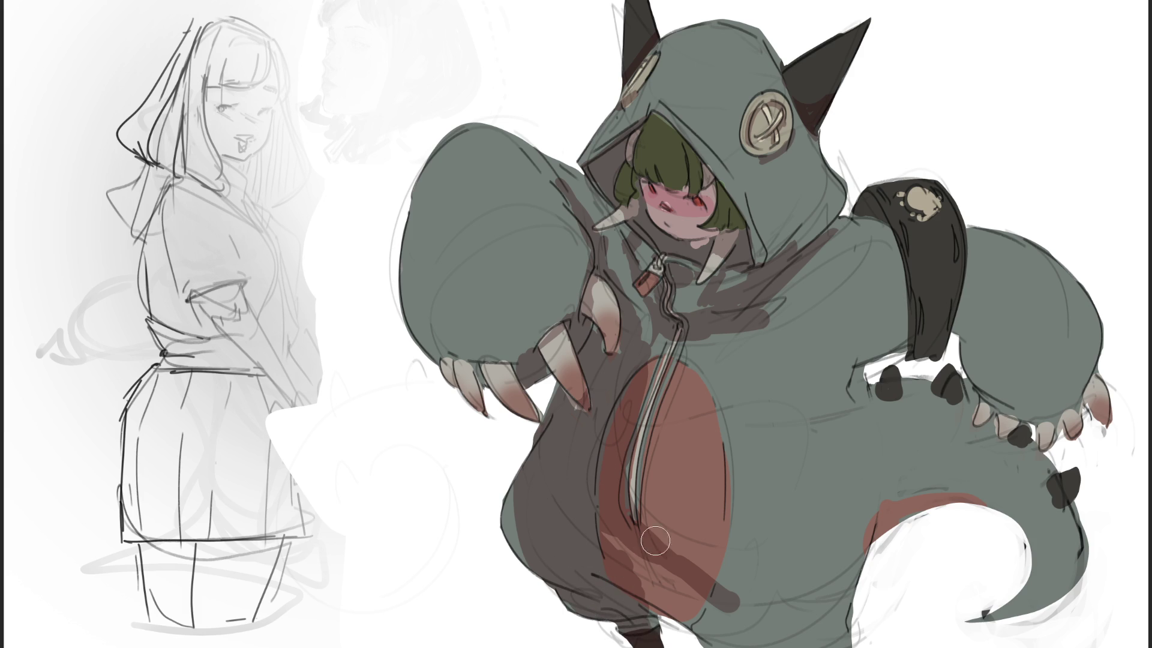
drag(624, 473, 717, 578)
mouse_move(657, 340)
mouse_down()
mouse_move(725, 354)
mouse_move(788, 323)
mouse_move(729, 346)
mouse_move(739, 355)
mouse_up()
Shade the arm by the strap, the lower right paw, the tail, and the body near the back spikes.
mouse_move(865, 210)
mouse_down()
mouse_move(894, 294)
mouse_move(870, 216)
mouse_move(927, 337)
mouse_move(933, 287)
mouse_up()
mouse_move(953, 330)
mouse_down()
mouse_move(1027, 339)
mouse_move(985, 408)
mouse_move(1053, 352)
mouse_move(1007, 411)
mouse_move(1033, 426)
mouse_move(1031, 362)
mouse_move(1019, 398)
mouse_up()
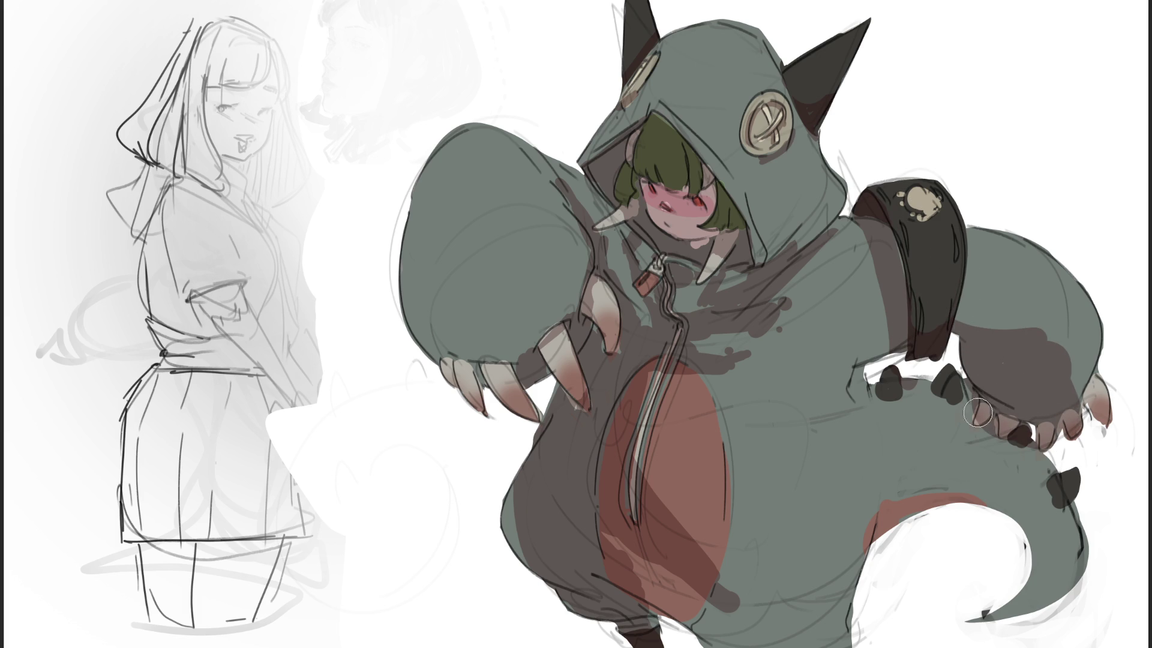
mouse_move(999, 542)
mouse_down()
mouse_move(898, 510)
mouse_move(882, 552)
mouse_move(961, 517)
mouse_move(894, 469)
mouse_move(881, 474)
mouse_move(892, 523)
mouse_move(880, 450)
mouse_move(839, 561)
mouse_up()
drag(852, 398, 901, 342)
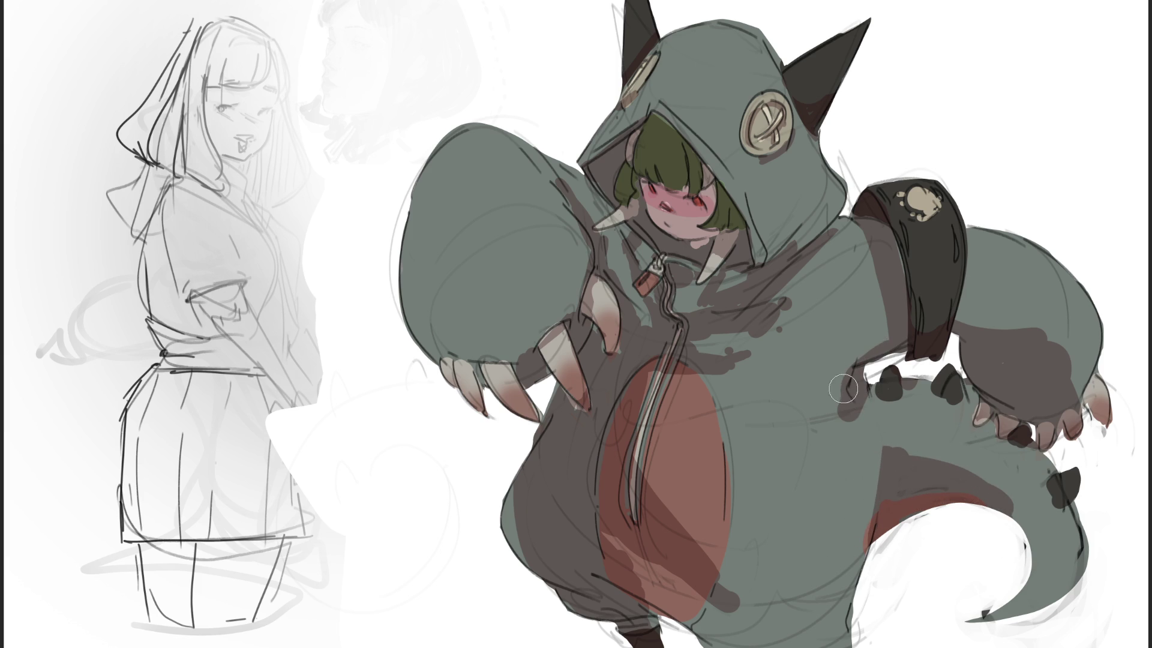
mouse_move(858, 384)
mouse_down()
mouse_move(812, 399)
mouse_move(841, 414)
mouse_up()
mouse_move(845, 583)
mouse_down()
mouse_move(864, 595)
mouse_move(852, 644)
mouse_up()
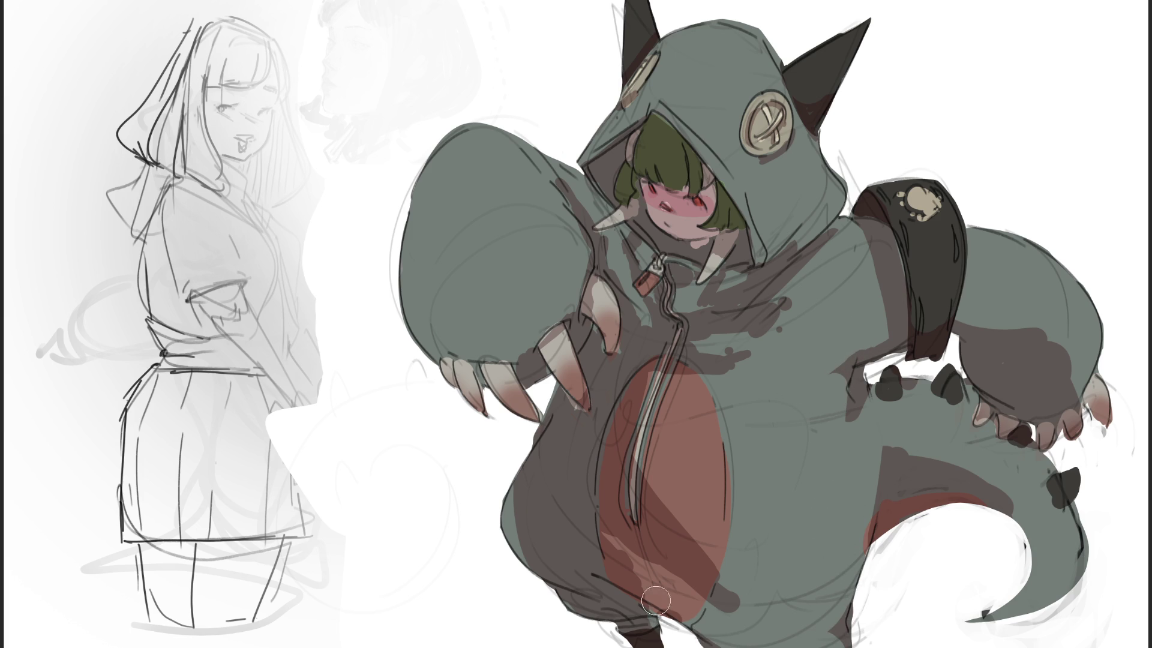
Rework the lower belly shading, sweeping dark tones then repainting and lightening it with red and brown.
click(649, 567)
click(665, 579)
drag(645, 564, 771, 627)
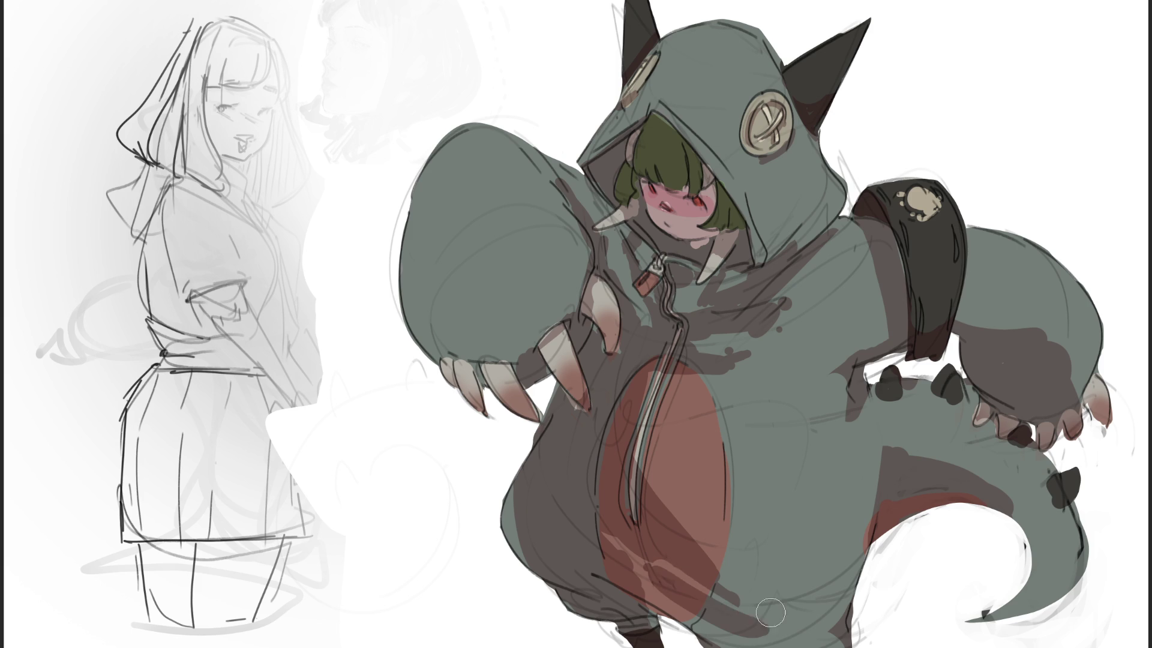
drag(669, 516, 787, 608)
drag(666, 557, 773, 622)
drag(662, 534, 780, 629)
drag(673, 513, 786, 603)
drag(639, 567, 712, 631)
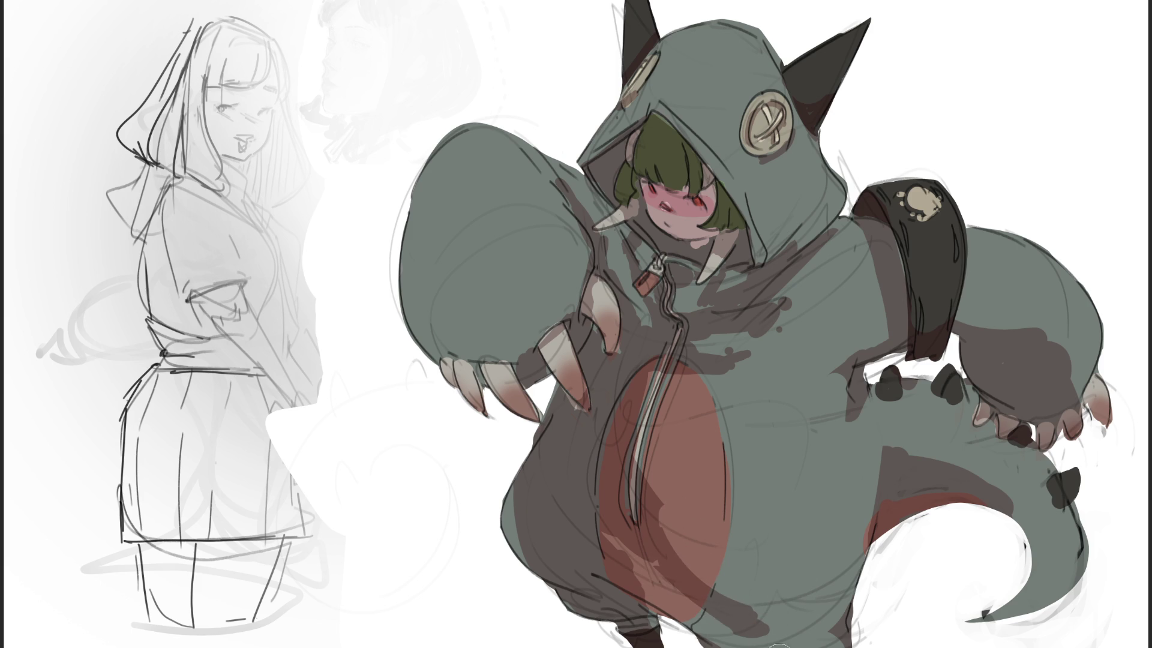
drag(636, 570, 709, 633)
mouse_move(637, 576)
mouse_down()
mouse_move(699, 618)
mouse_move(681, 615)
mouse_up()
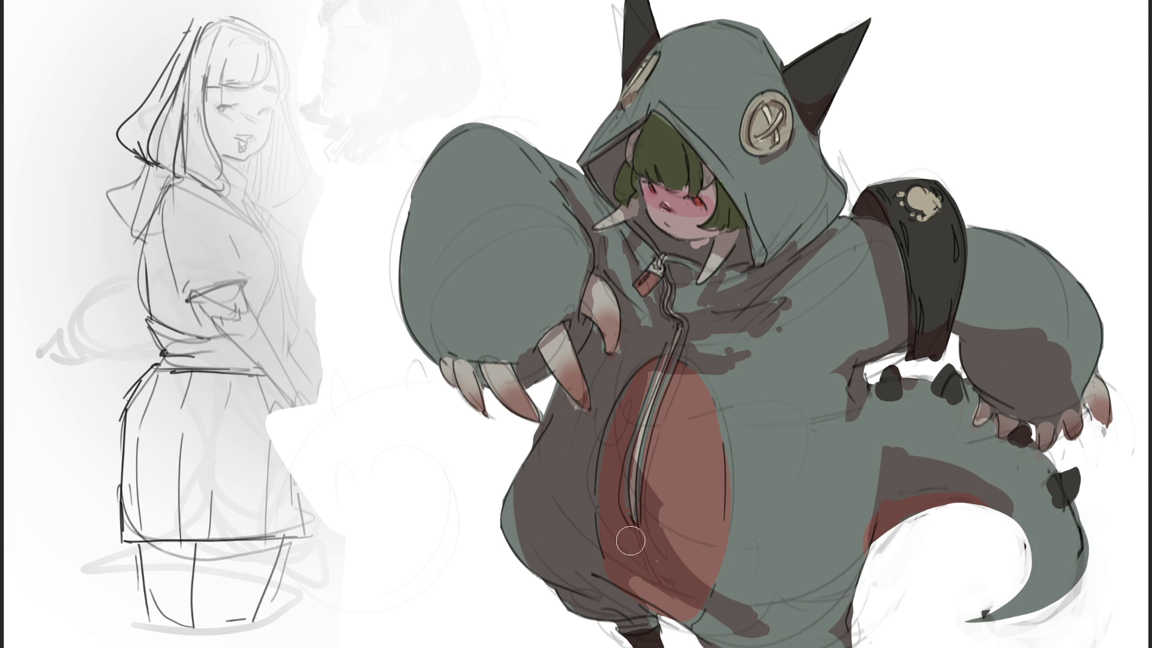
Add brown diagonal strokes on the belly and grey-green on its lower-right edge, undoing a zipper stroke.
drag(663, 525, 719, 584)
drag(648, 480, 695, 538)
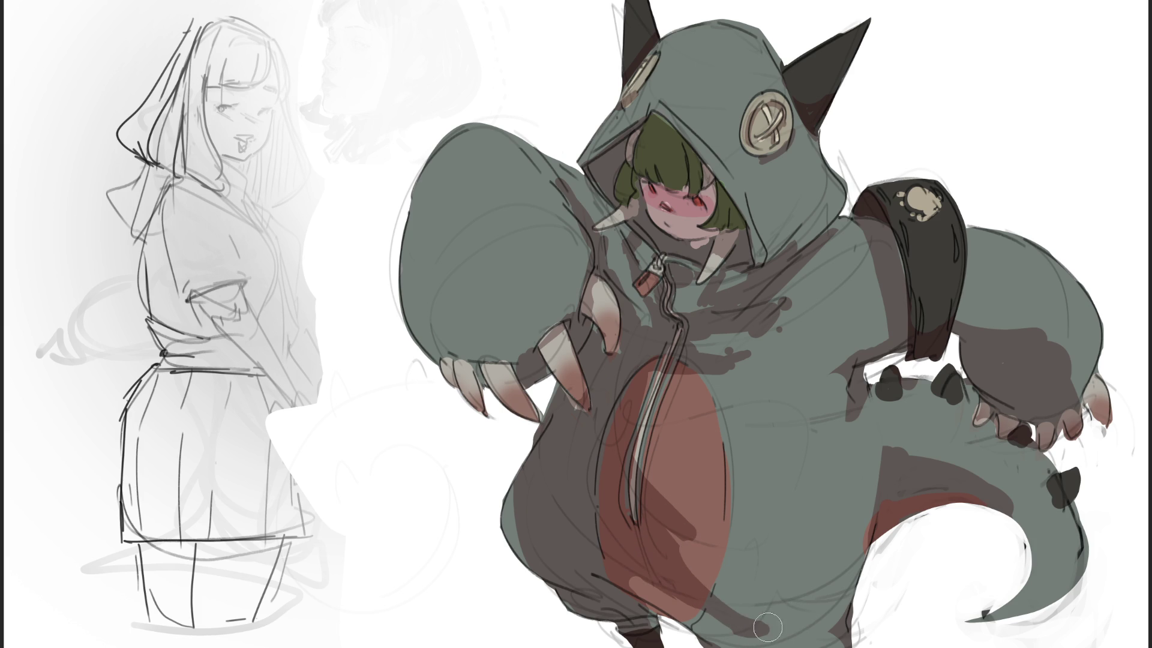
mouse_move(718, 567)
mouse_down()
mouse_move(729, 600)
mouse_move(711, 618)
mouse_up()
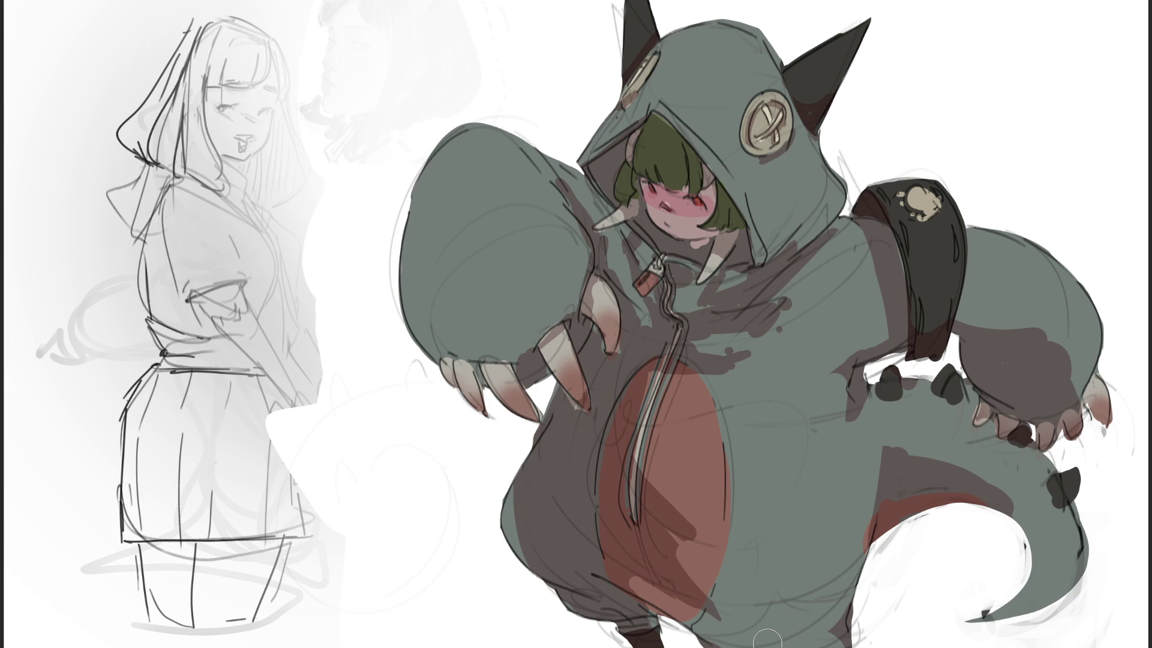
drag(660, 373, 641, 447)
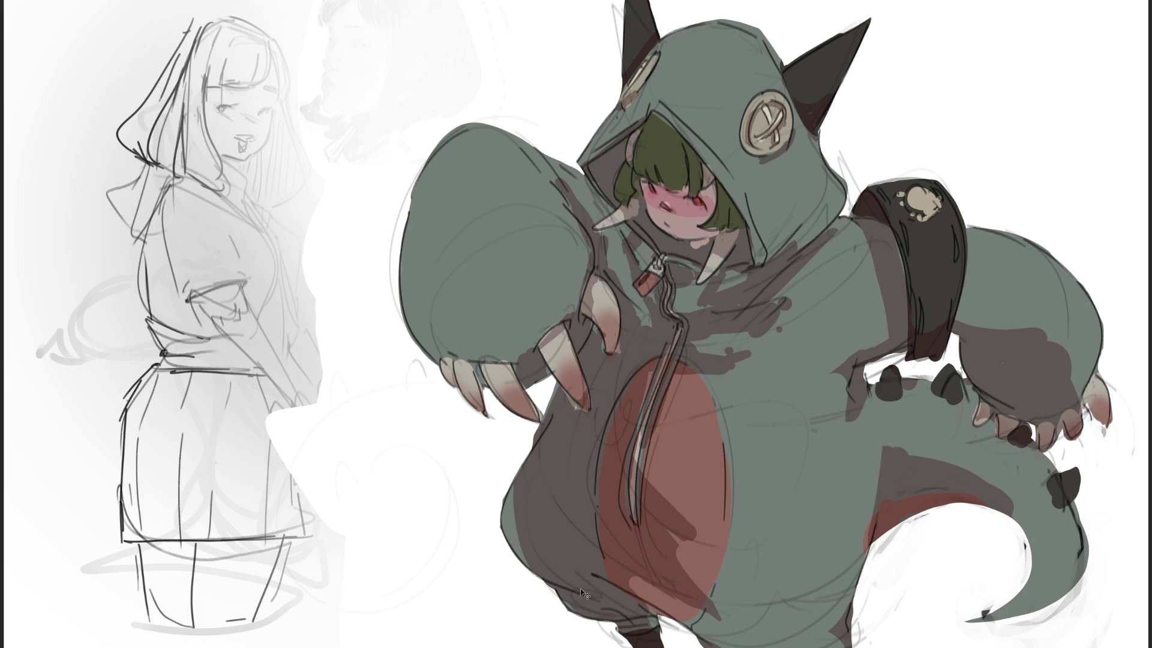
key(ctrl+z)
Restore and re-darken the zipper strip shadow, then shade the collar under the chin.
key(ctrl+shift+z)
drag(656, 363, 640, 476)
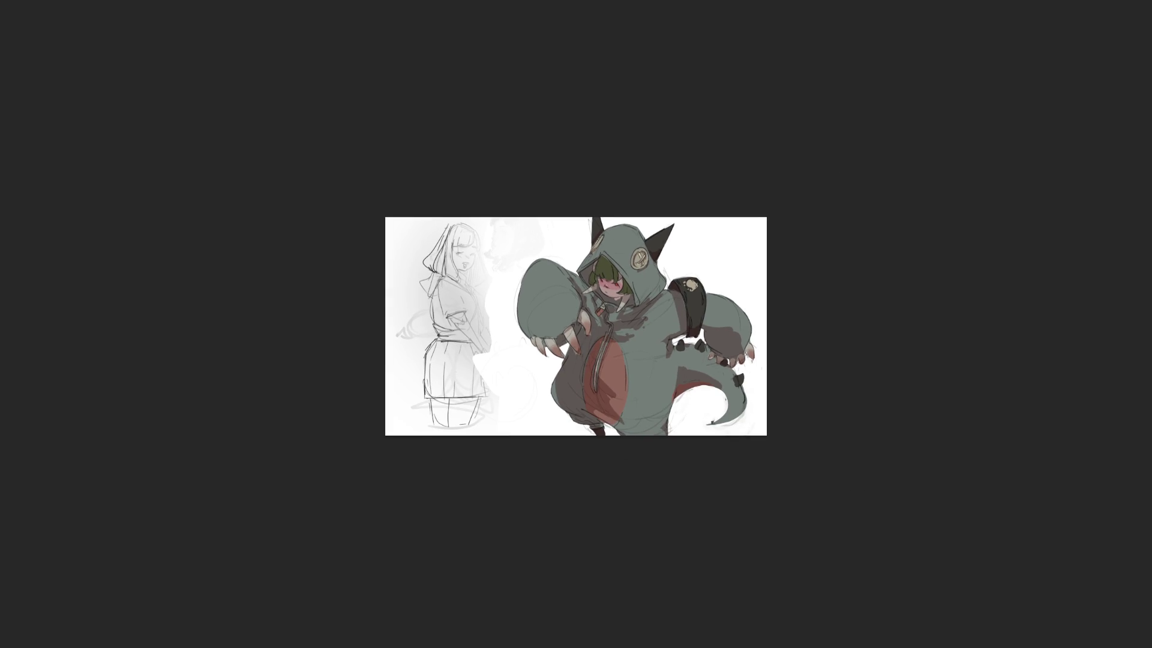
drag(577, 279, 594, 309)
Add faint shading along the hood's right edge, repainting it once, and on the hood's shoulder.
mouse_move(648, 263)
mouse_down()
mouse_move(639, 285)
mouse_move(660, 275)
mouse_move(652, 291)
mouse_up()
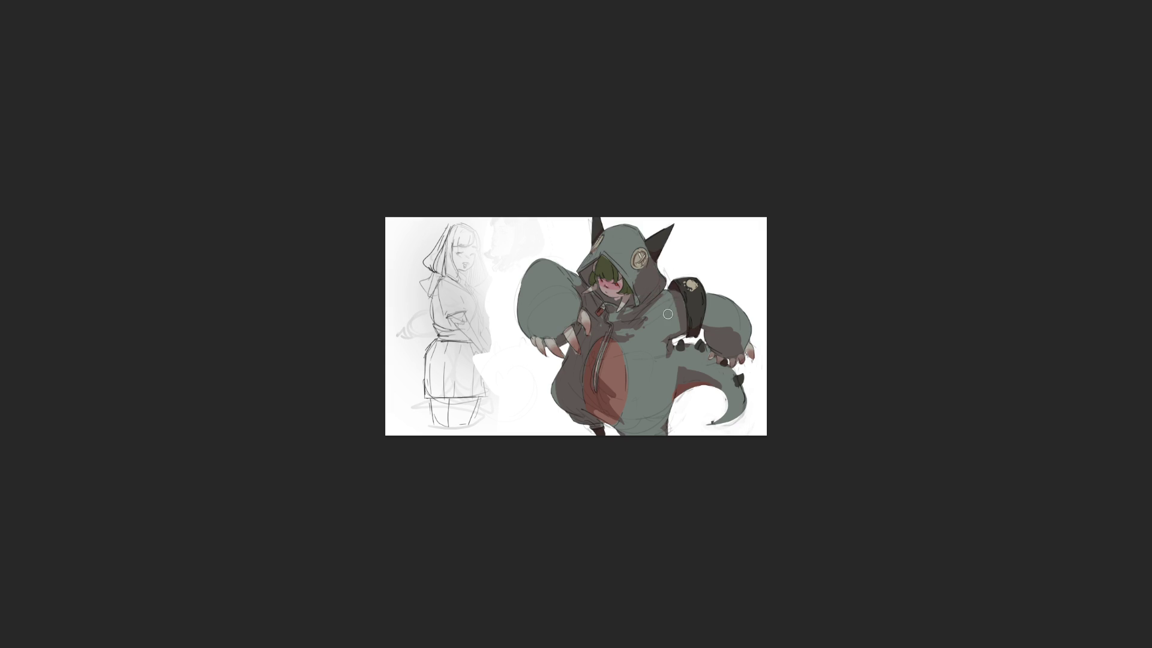
key(ctrl+z)
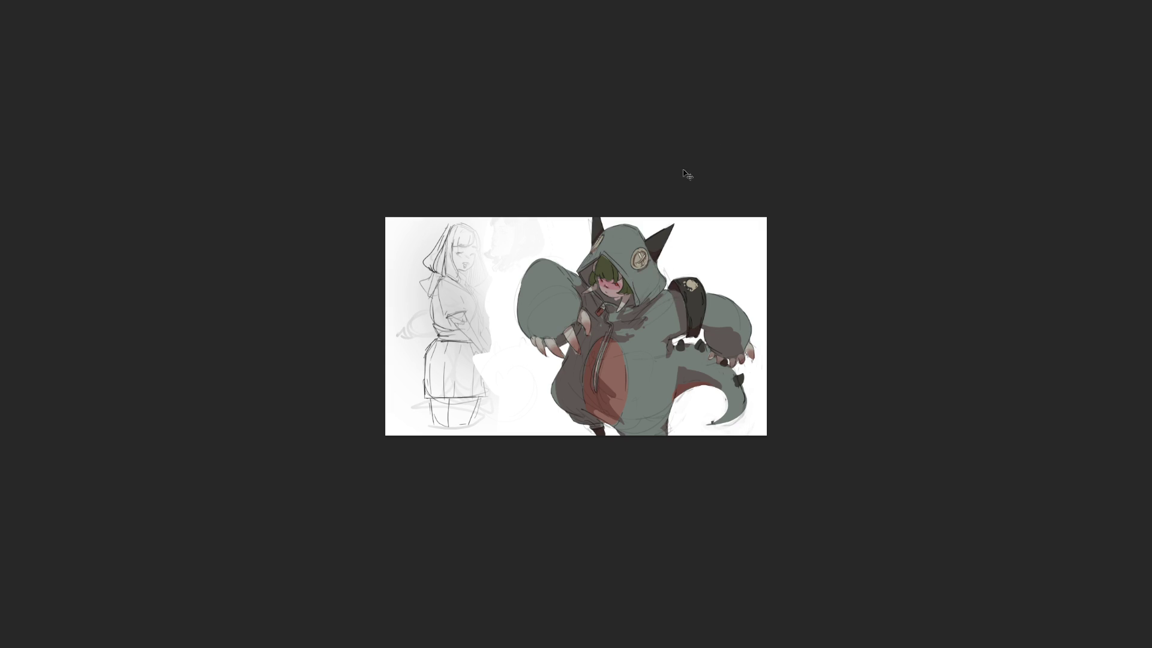
mouse_move(649, 272)
mouse_down()
mouse_move(634, 273)
mouse_move(648, 286)
mouse_up()
mouse_move(657, 299)
mouse_down()
mouse_move(641, 310)
mouse_move(657, 308)
mouse_up()
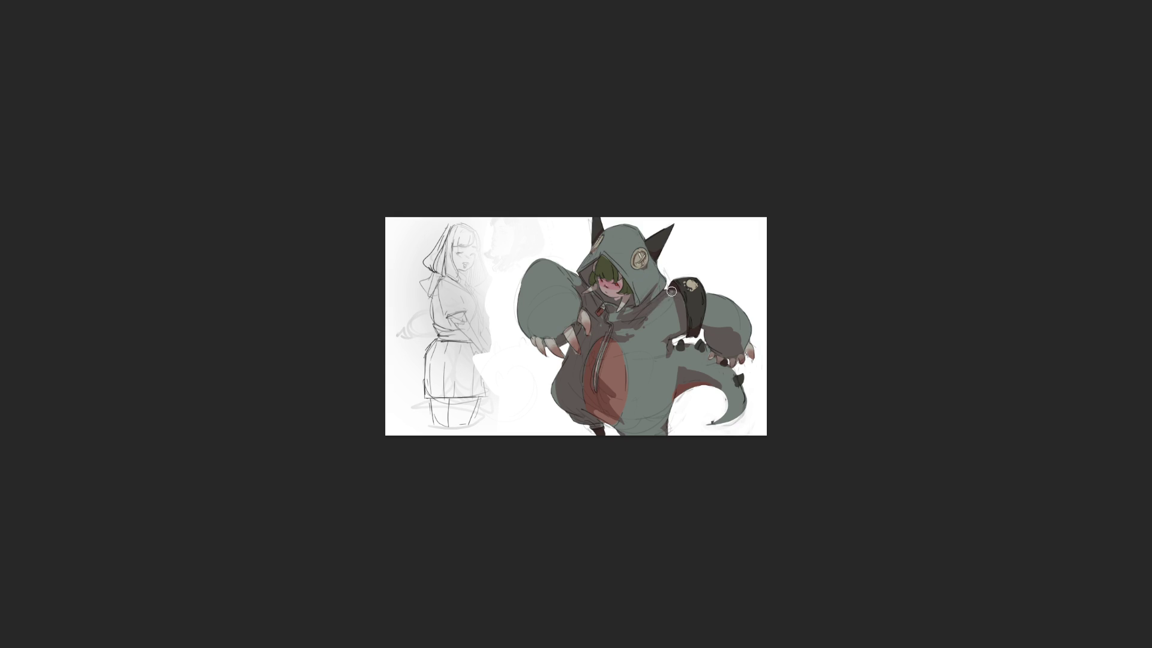